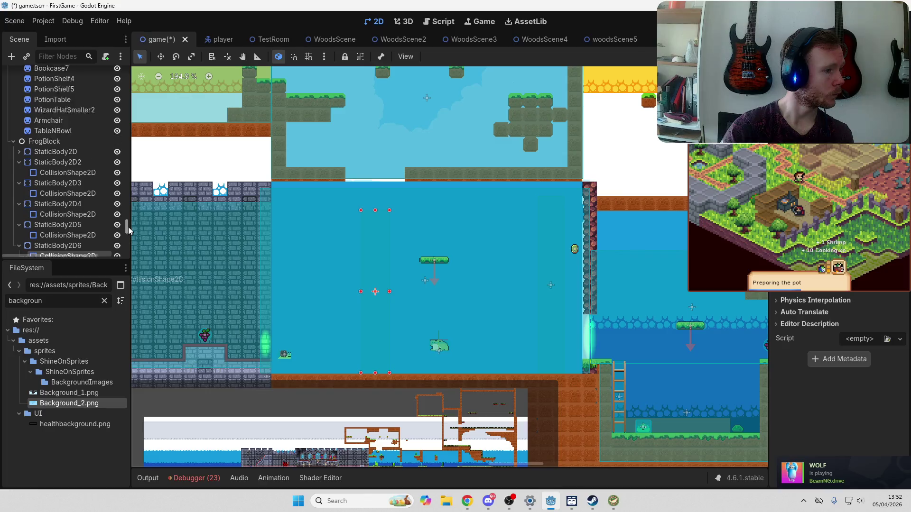
Step: Move Background1 below Background2 in the Scene tree
{"action": "left_click", "coordinate": [60, 127]}
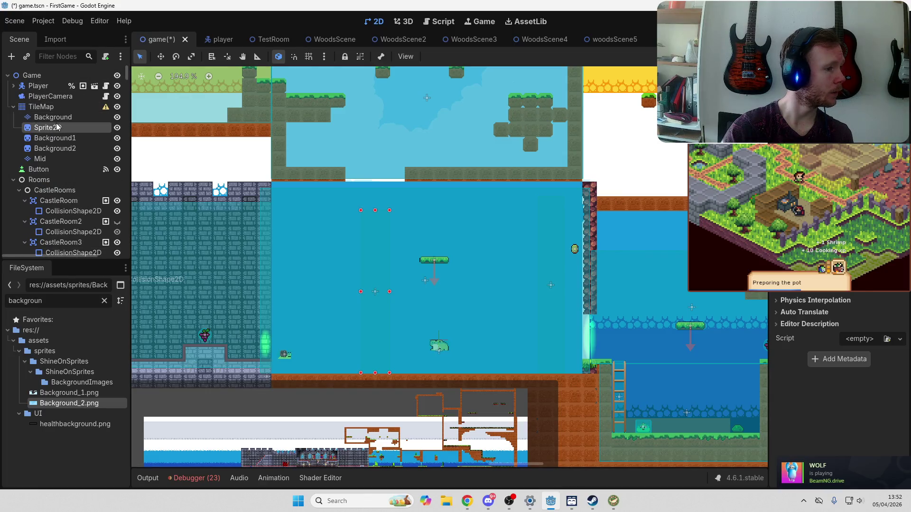
{"action": "left_click", "coordinate": [59, 138]}
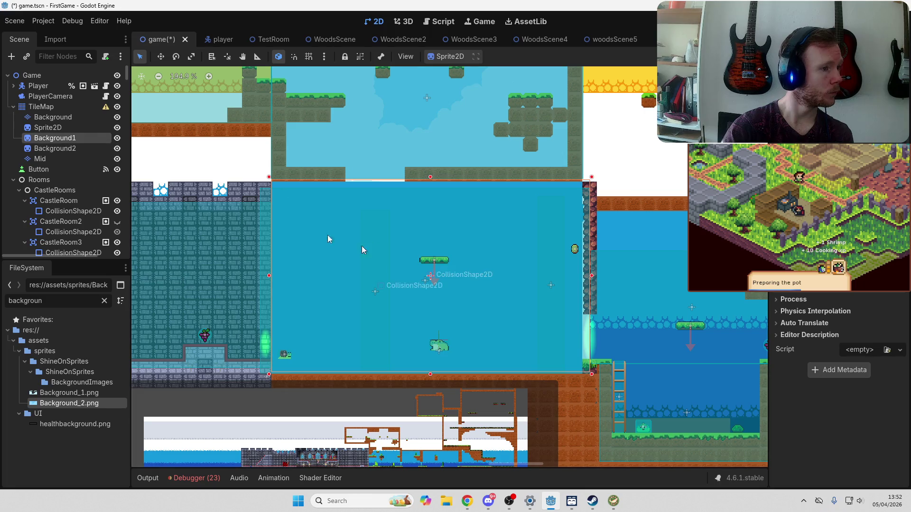
{"action": "mouse_move", "coordinate": [60, 140]}
{"action": "left_mouse_down"}
{"action": "mouse_move", "coordinate": [54, 171]}
{"action": "mouse_move", "coordinate": [59, 116]}
{"action": "mouse_move", "coordinate": [63, 156]}
{"action": "left_mouse_up"}
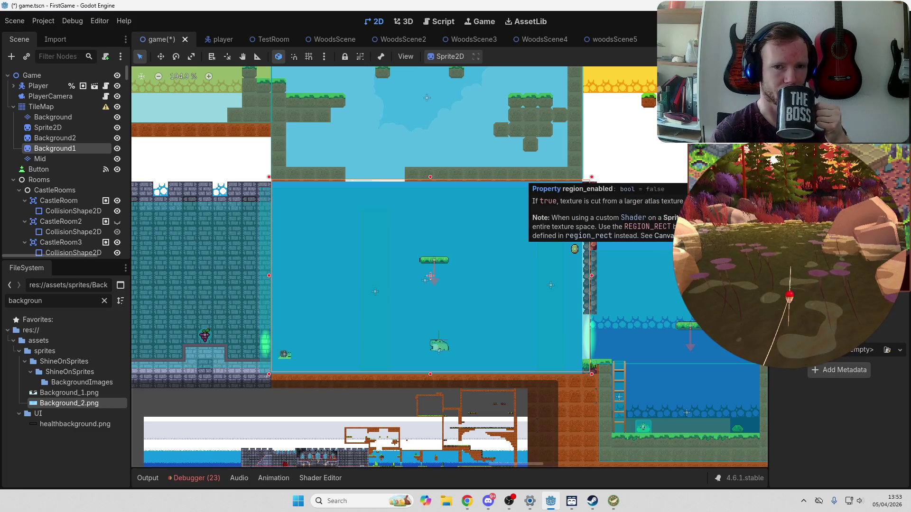
{"action": "key", "text": "alt+Tab"}
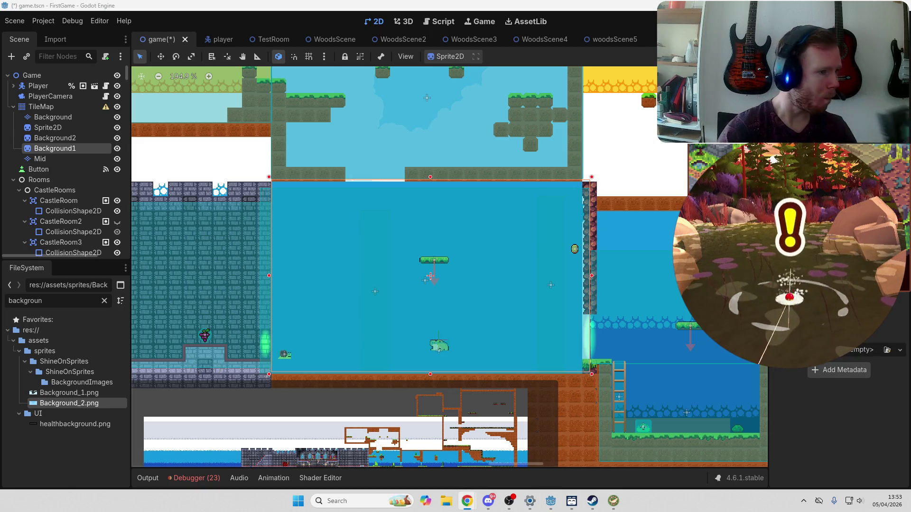
{"action": "key", "text": "alt+Tab"}
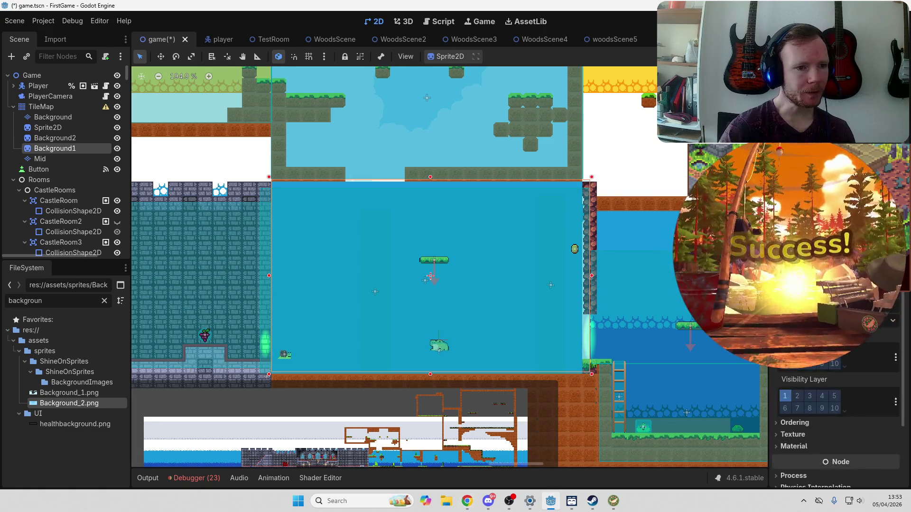
Step: Set Background1's Z Index to 1 so the cloud sky shows, then select the Mid layer
{"action": "scroll", "coordinate": [893, 366], "scroll_direction": "down", "scroll_amount": 3}
{"action": "scroll", "coordinate": [894, 365], "scroll_direction": "up", "scroll_amount": 2}
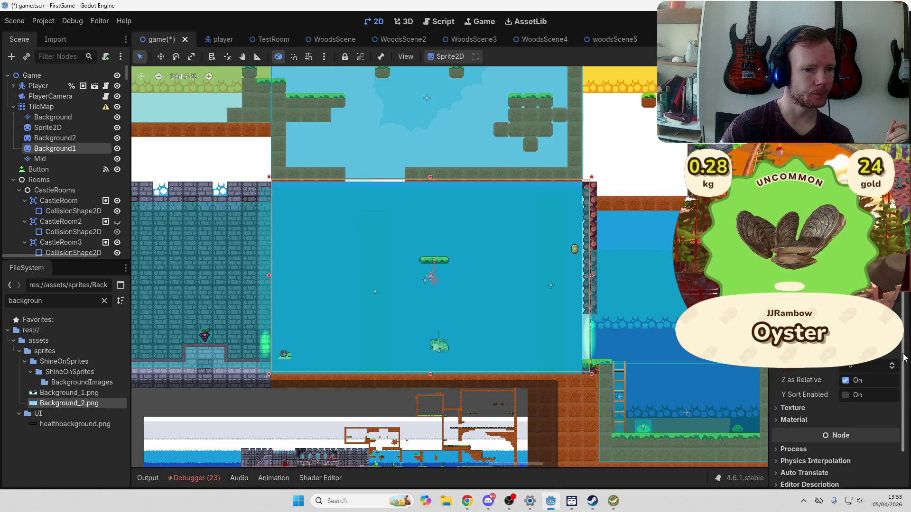
{"action": "left_click", "coordinate": [894, 364]}
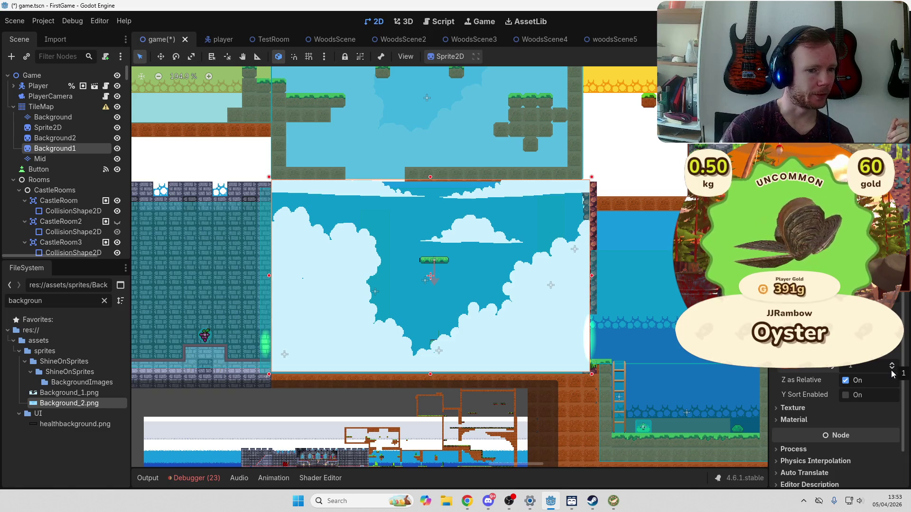
{"action": "left_click", "coordinate": [892, 369]}
{"action": "left_click", "coordinate": [892, 364]}
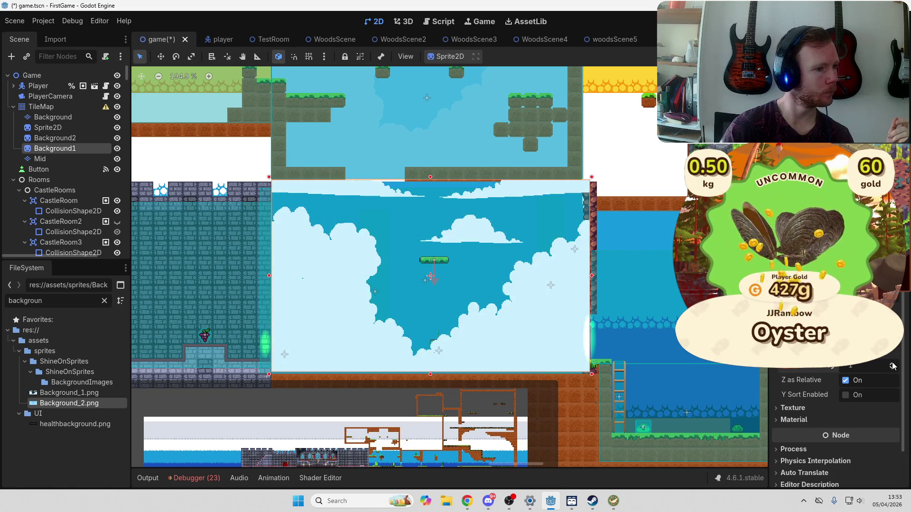
{"action": "left_click", "coordinate": [47, 158]}
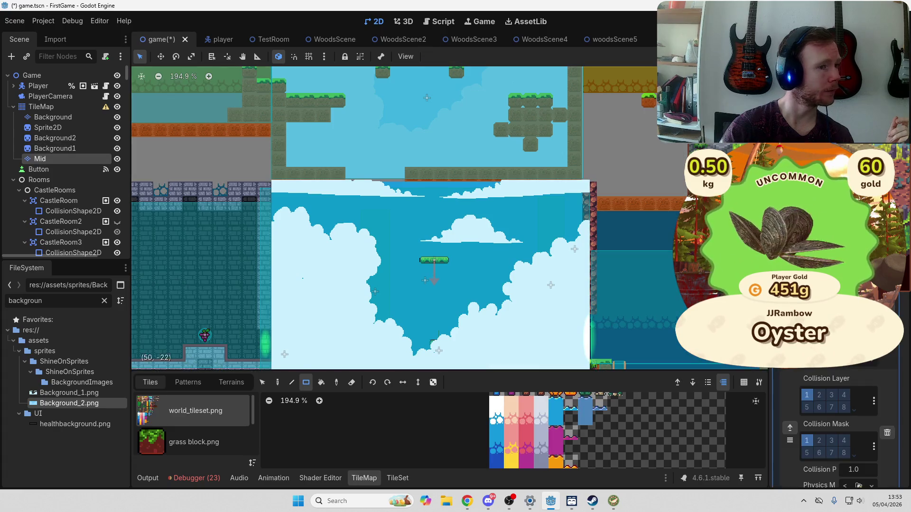
Step: Save and run the game, start a new game, skip the wizard's dialogue, and go full screen
{"action": "key", "text": "F5"}
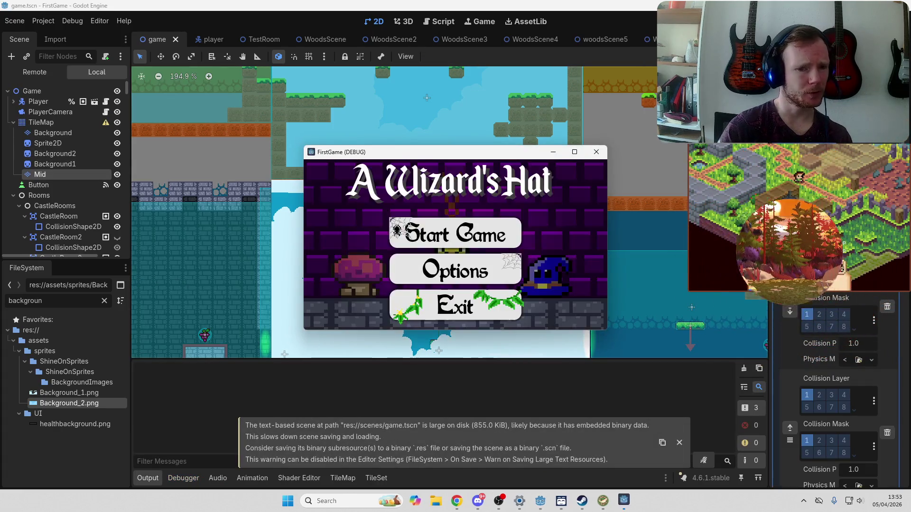
{"action": "left_click", "coordinate": [455, 233]}
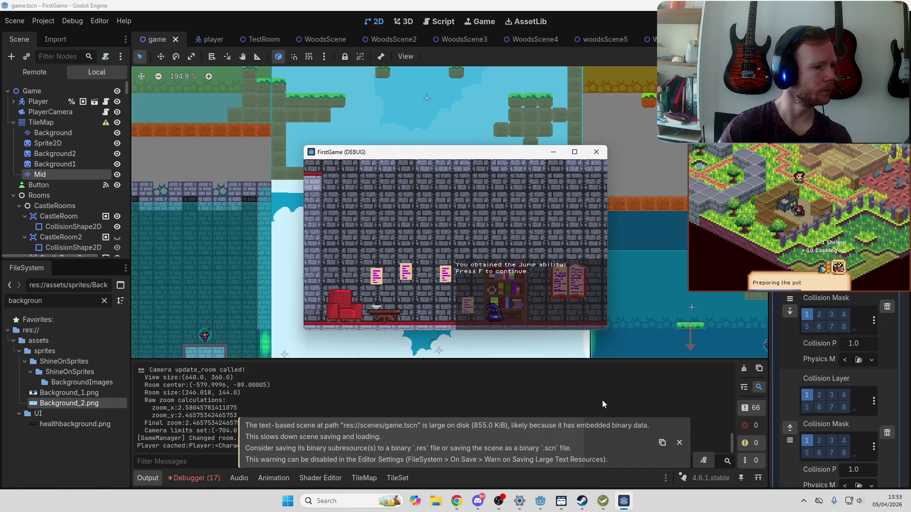
{"action": "key", "text": "f"}
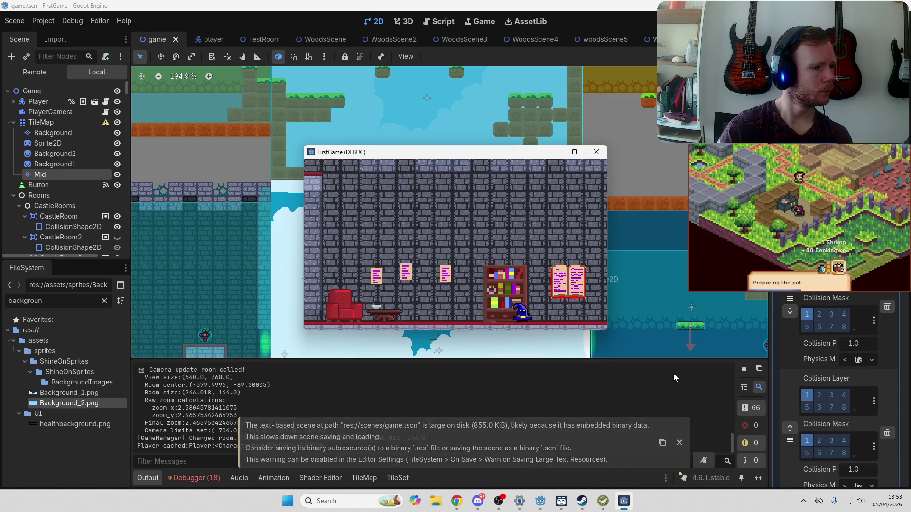
{"action": "key", "text": "f"}
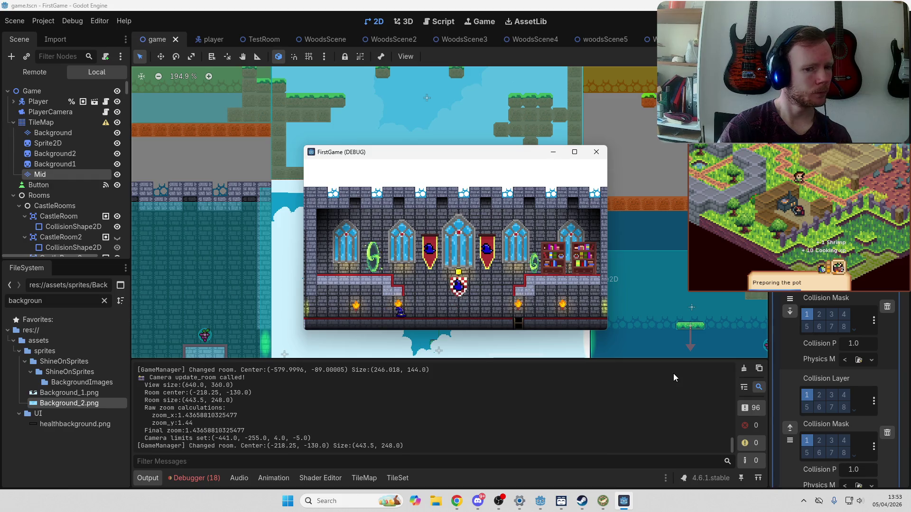
{"action": "left_click", "coordinate": [574, 152]}
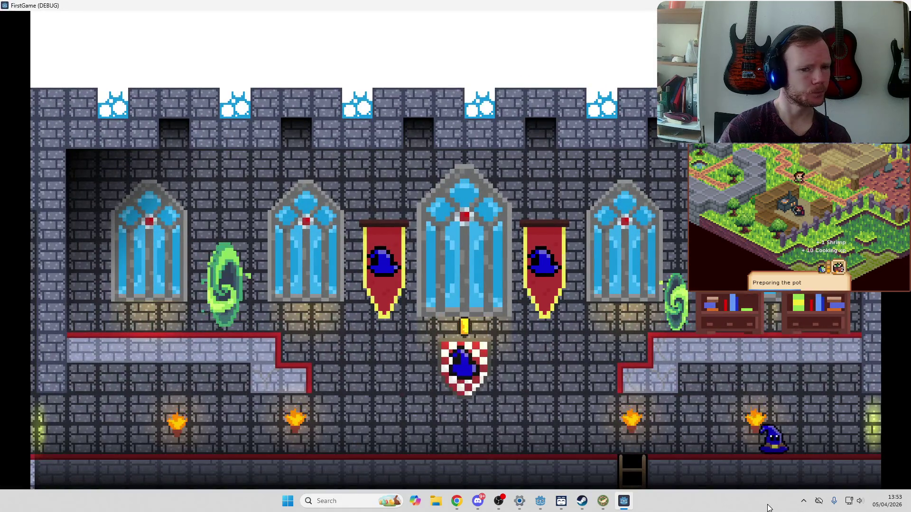
Step: Run and jump the wizard through the castle room, then stop the game
{"action": "key", "text": "d"}
{"action": "key", "text": "space"}
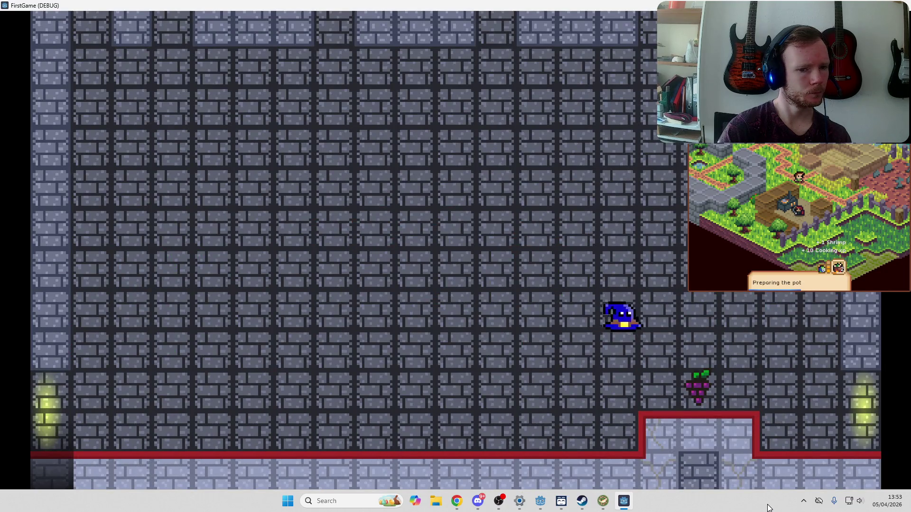
{"action": "key", "text": "d"}
{"action": "key", "text": "a"}
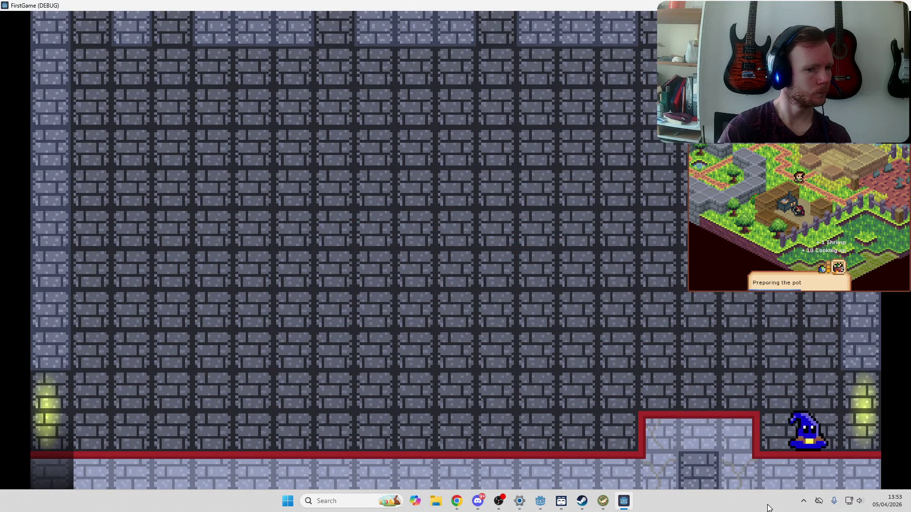
{"action": "key", "text": "d"}
{"action": "key", "text": "F8"}
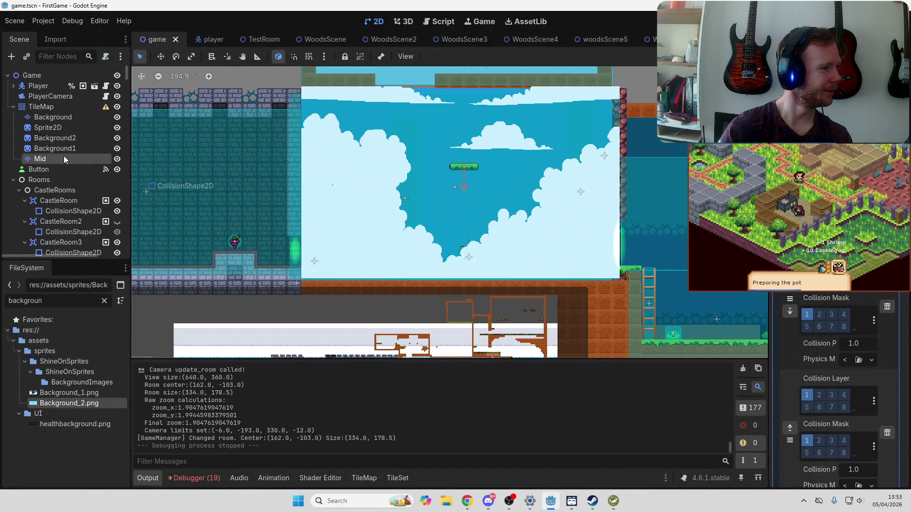
Step: Parent Background1 under Background2, move the pair above Sprite2D, and delete them
{"action": "left_click", "coordinate": [70, 148]}
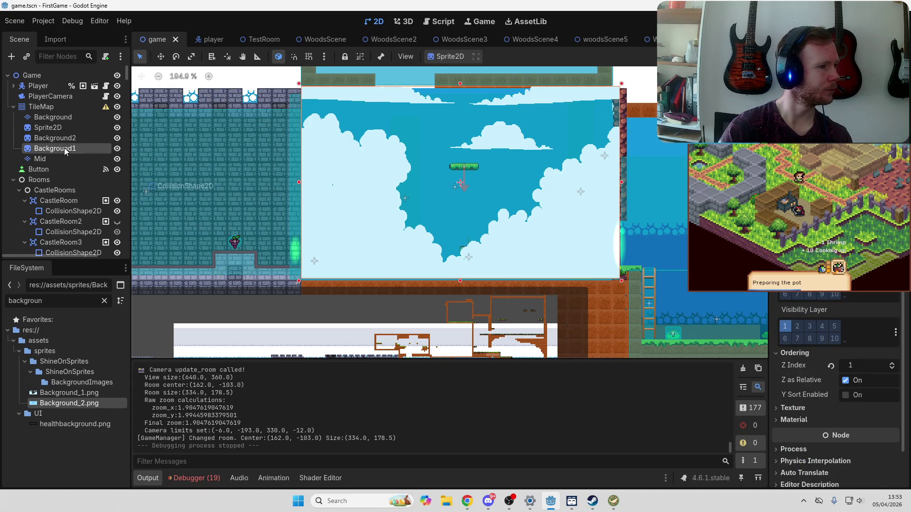
{"action": "mouse_move", "coordinate": [65, 150]}
{"action": "left_mouse_down"}
{"action": "mouse_move", "coordinate": [141, 154]}
{"action": "mouse_move", "coordinate": [87, 155]}
{"action": "mouse_move", "coordinate": [70, 137]}
{"action": "left_mouse_up"}
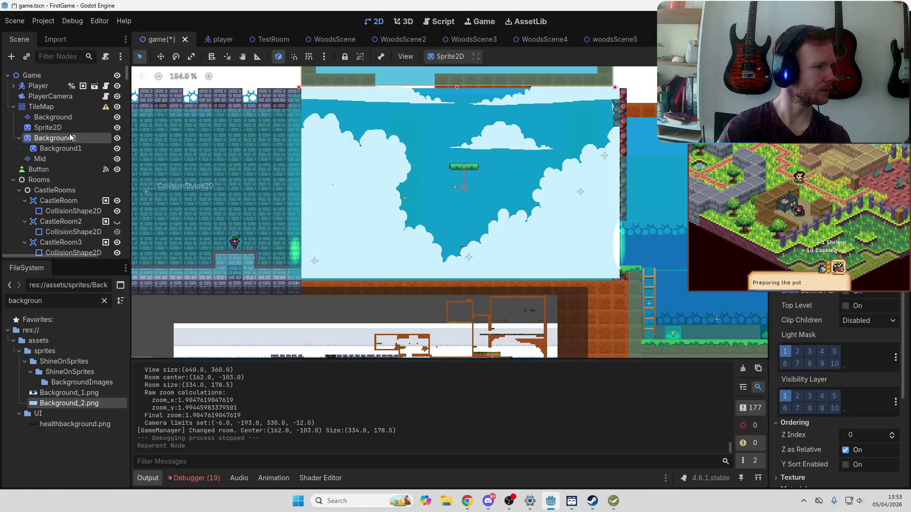
{"action": "left_click_drag", "start_coordinate": [72, 138], "coordinate": [62, 124]}
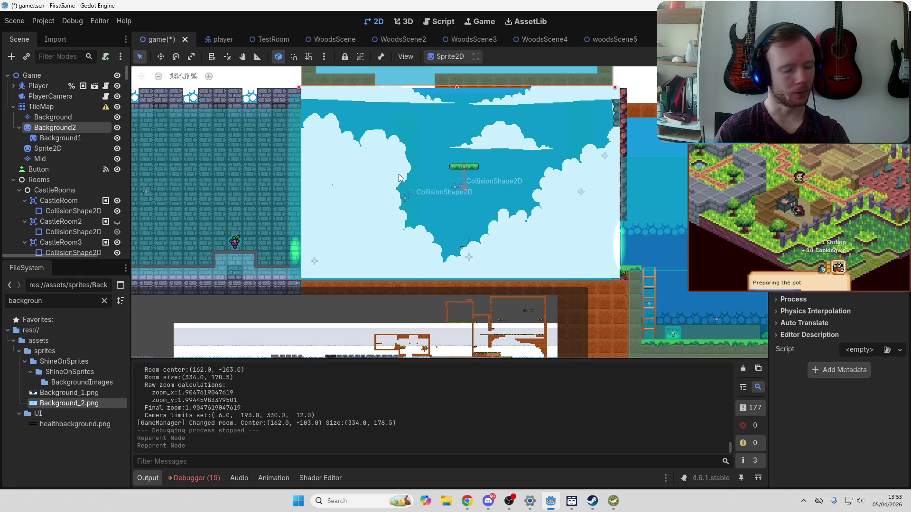
{"action": "key", "text": "Delete"}
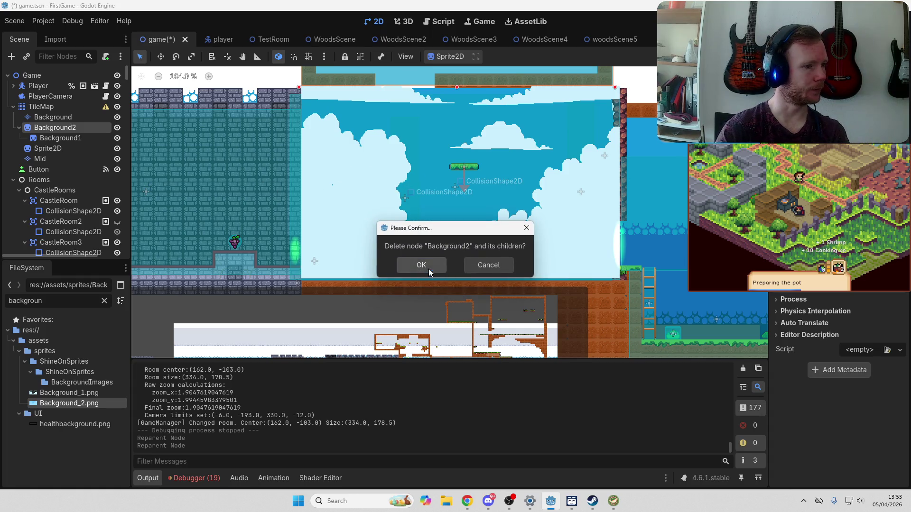
{"action": "left_click", "coordinate": [428, 269]}
Step: Undo back to before Background2 was created, then select the Mid tile layer
{"action": "key", "text": "ctrl+z"}
{"action": "key", "text": "ctrl+z"}
{"action": "key", "text": "ctrl+z"}
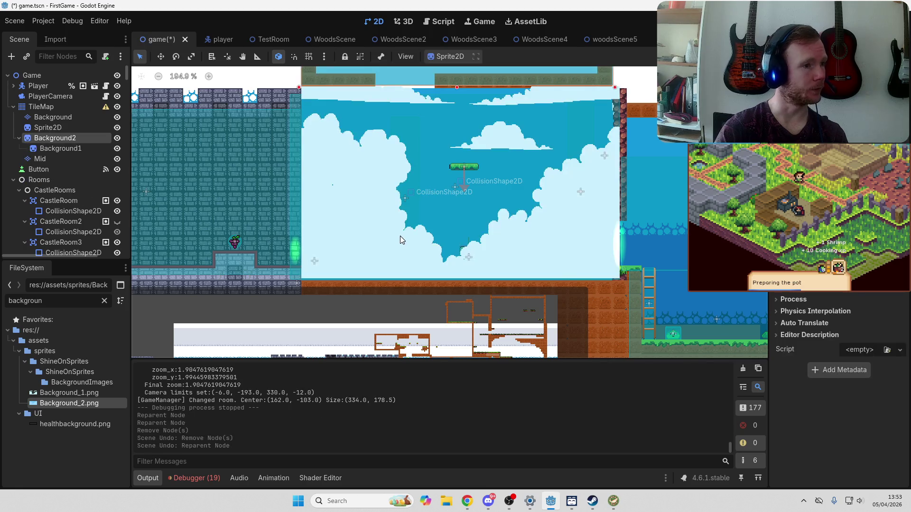
{"action": "key", "text": "ctrl+z"}
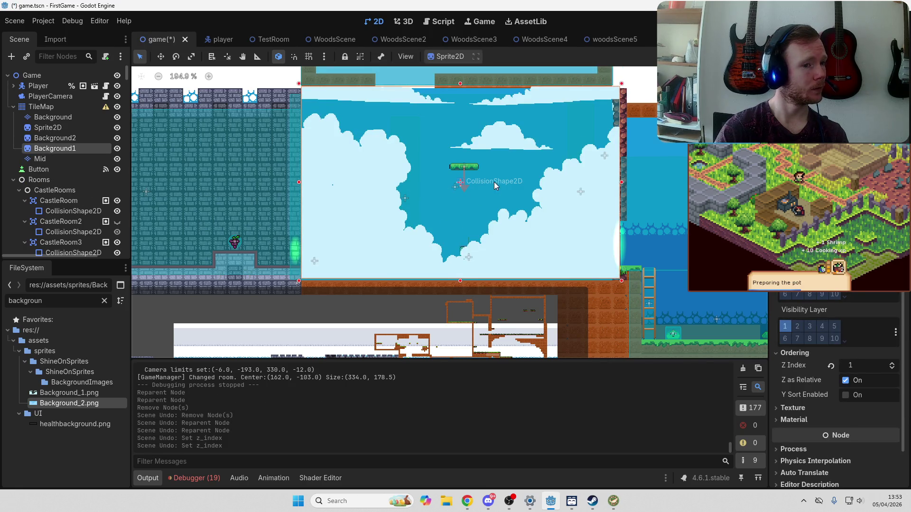
{"action": "scroll", "coordinate": [494, 181], "scroll_direction": "up", "scroll_amount": 3}
{"action": "key", "text": "ctrl+z"}
{"action": "key", "text": "ctrl+z"}
{"action": "key", "text": "ctrl+z"}
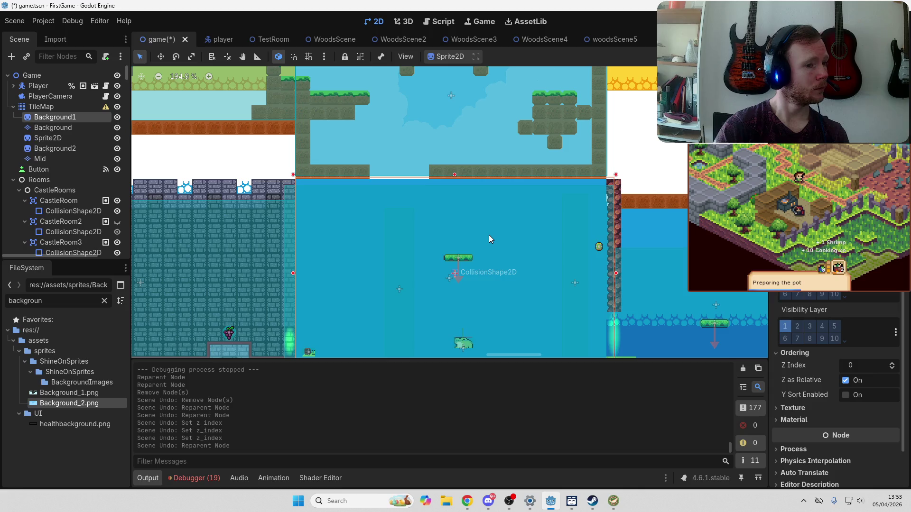
{"action": "key", "text": "ctrl+z"}
{"action": "key", "text": "ctrl+z"}
{"action": "key", "text": "ctrl+z"}
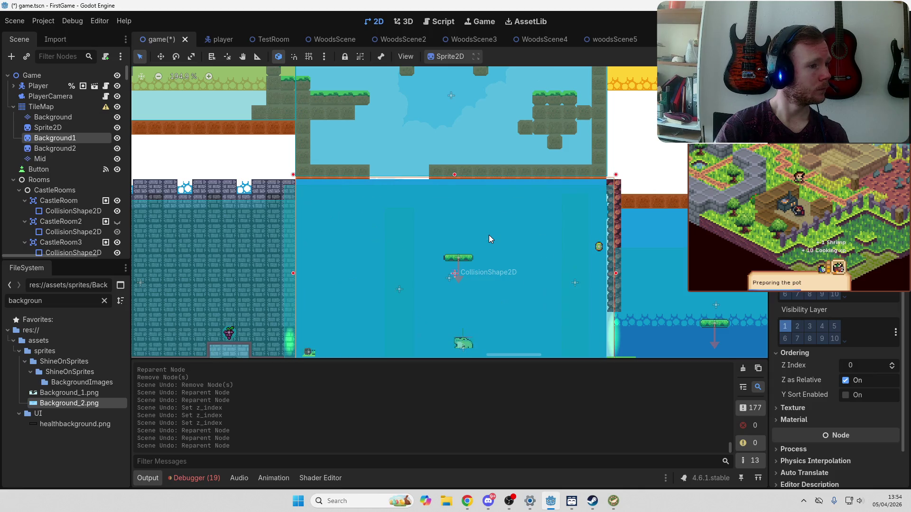
{"action": "key", "text": "ctrl+z"}
{"action": "key", "text": "ctrl+z"}
{"action": "key", "text": "ctrl+z"}
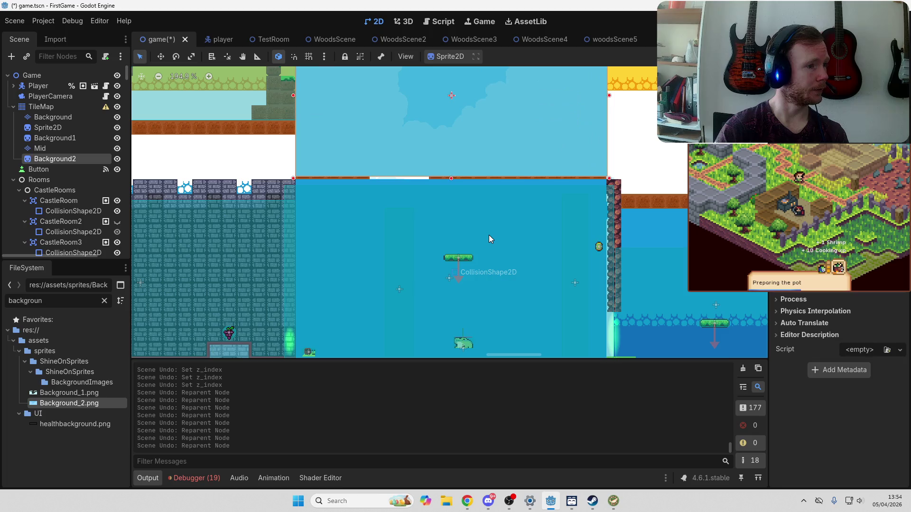
{"action": "key", "text": "ctrl+z"}
{"action": "key", "text": "ctrl+z"}
{"action": "key", "text": "ctrl+z"}
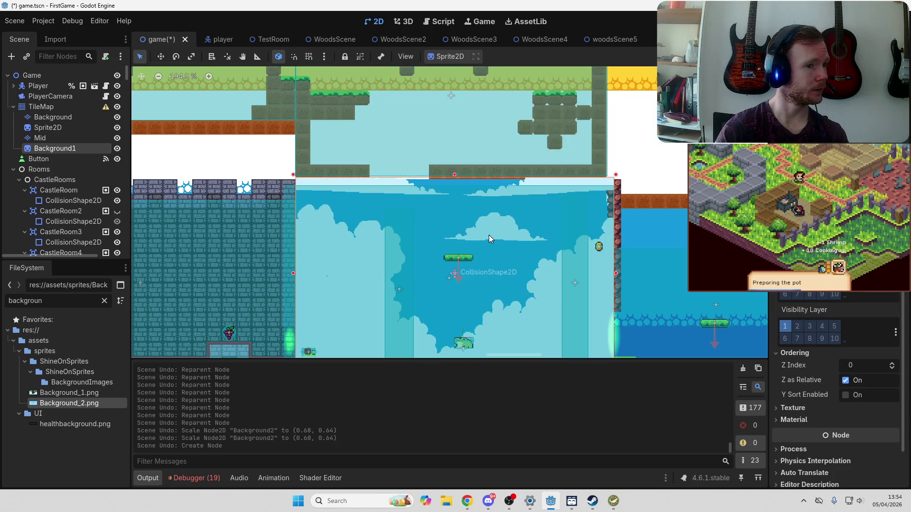
{"action": "scroll", "coordinate": [488, 235], "scroll_direction": "down", "scroll_amount": 2}
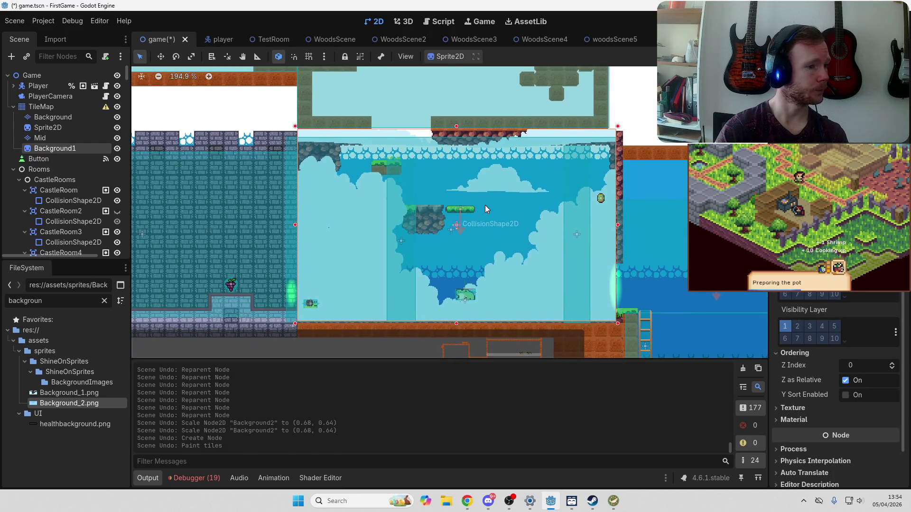
{"action": "left_click", "coordinate": [65, 137]}
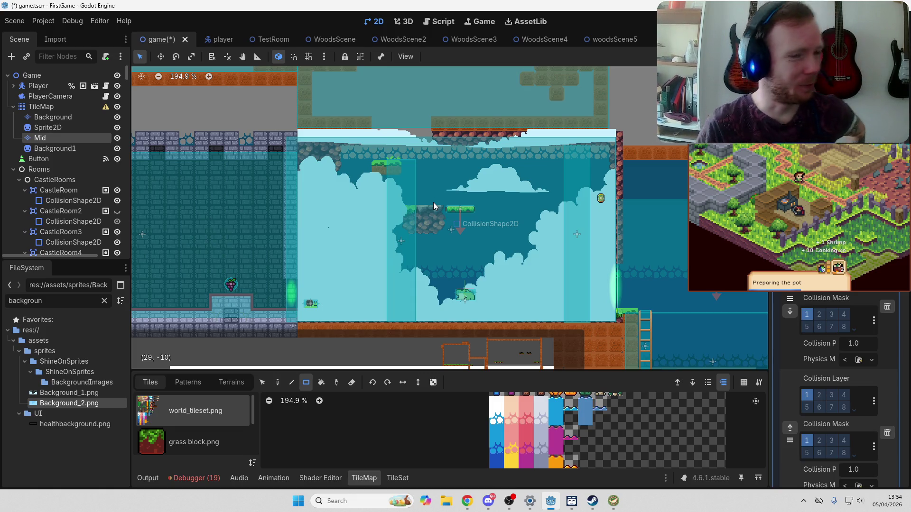
Step: Paint a 22x13 rectangle of background tiles on the Background layer
{"action": "left_click", "coordinate": [52, 117]}
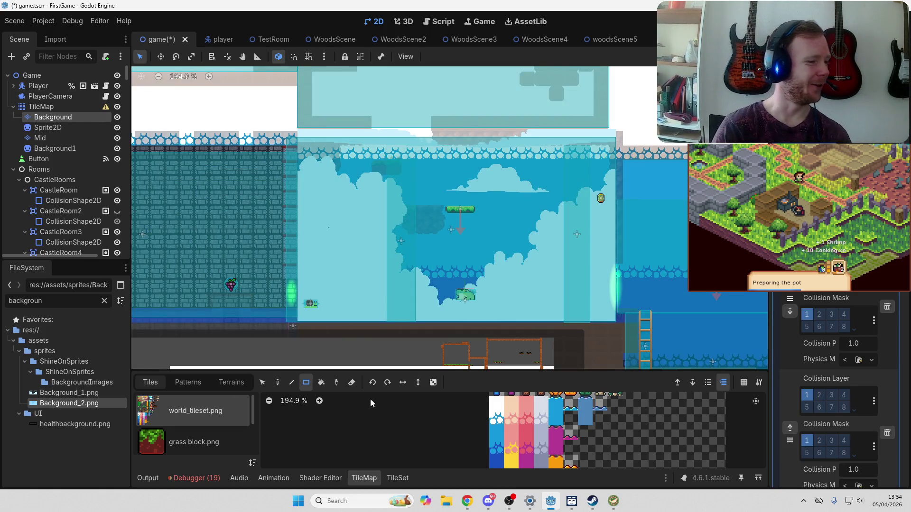
{"action": "left_click", "coordinate": [496, 432]}
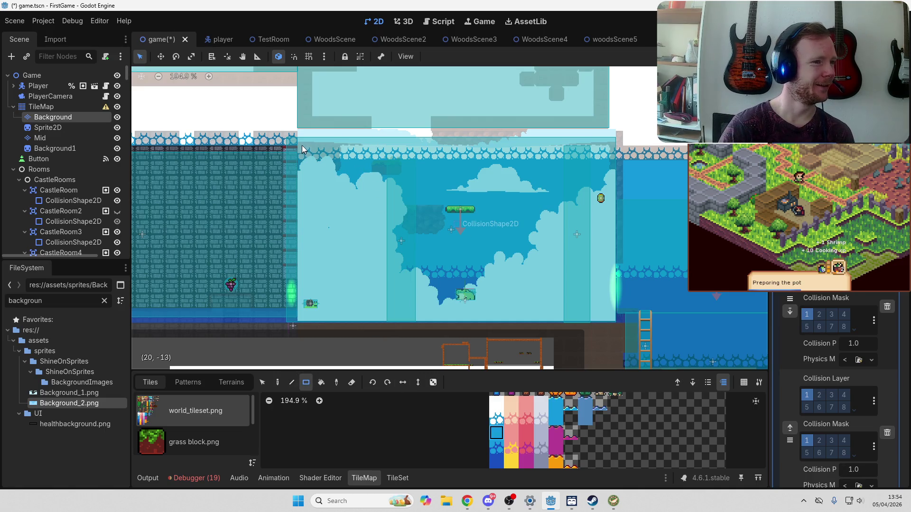
{"action": "mouse_move", "coordinate": [302, 145]}
{"action": "left_mouse_down"}
{"action": "mouse_move", "coordinate": [505, 157]}
{"action": "mouse_move", "coordinate": [591, 319]}
{"action": "mouse_move", "coordinate": [614, 320]}
{"action": "left_mouse_up"}
Step: Add Background_2.png from FileSystem into the level as a sky sprite
{"action": "mouse_move", "coordinate": [304, 133]}
{"action": "left_mouse_down"}
{"action": "mouse_move", "coordinate": [368, 258]}
{"action": "mouse_move", "coordinate": [666, 100]}
{"action": "mouse_move", "coordinate": [667, 86]}
{"action": "left_mouse_up"}
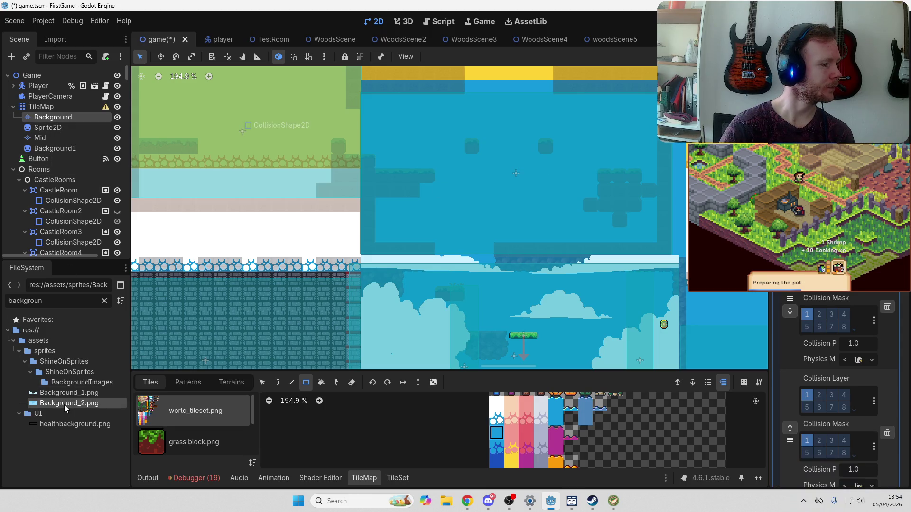
{"action": "mouse_move", "coordinate": [66, 408]}
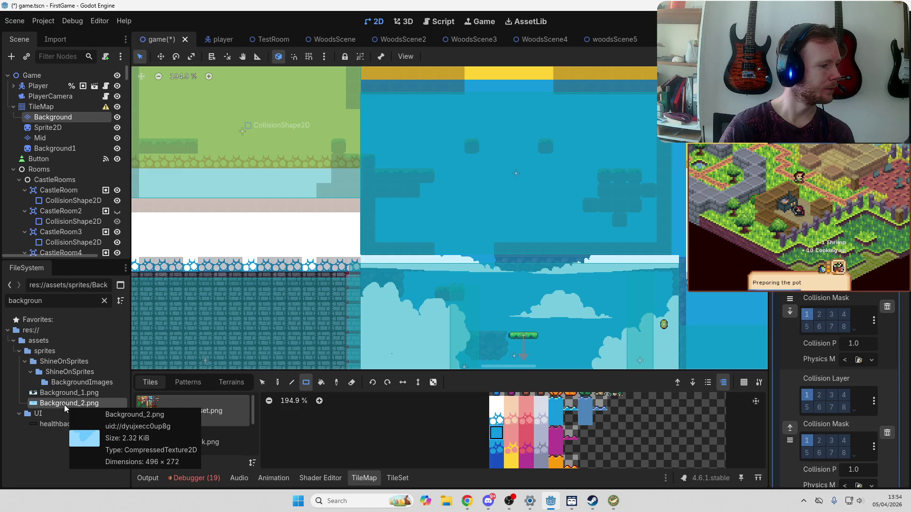
{"action": "mouse_move", "coordinate": [66, 408]}
{"action": "left_mouse_down"}
{"action": "mouse_move", "coordinate": [586, 119]}
{"action": "mouse_move", "coordinate": [591, 134]}
{"action": "mouse_move", "coordinate": [468, 226]}
{"action": "mouse_move", "coordinate": [468, 214]}
{"action": "left_mouse_up"}
{"action": "scroll", "coordinate": [545, 166], "scroll_direction": "up", "scroll_amount": 3}
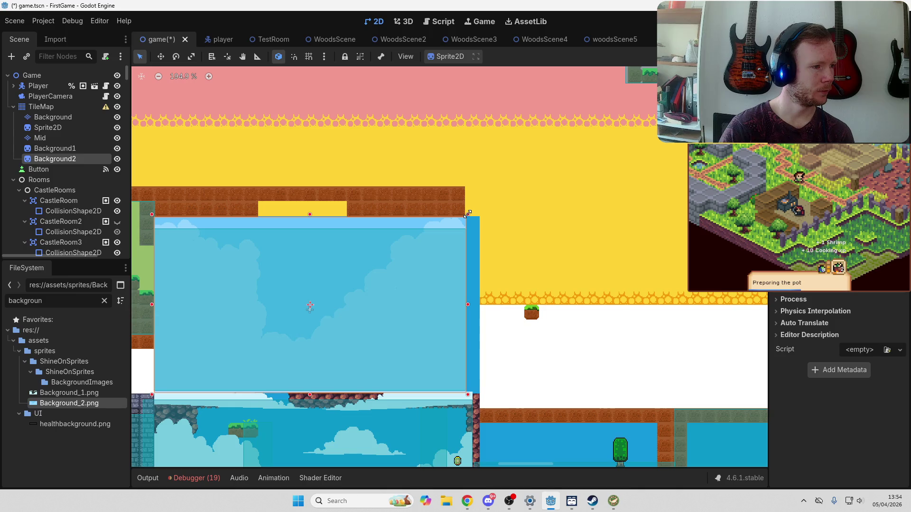
Step: Move the Background2 sky sprite above Background1 so it draws behind the platform tiles
{"action": "mouse_move", "coordinate": [395, 266]}
{"action": "left_mouse_down"}
{"action": "mouse_move", "coordinate": [587, 184]}
{"action": "mouse_move", "coordinate": [556, 215]}
{"action": "left_mouse_up"}
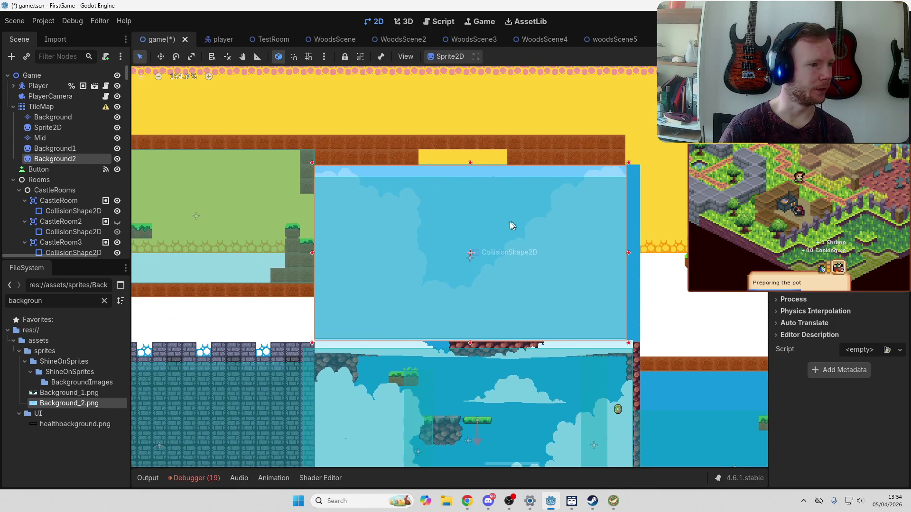
{"action": "left_click", "coordinate": [60, 147]}
{"action": "mouse_move", "coordinate": [56, 158]}
{"action": "left_mouse_down"}
{"action": "mouse_move", "coordinate": [60, 137]}
{"action": "mouse_move", "coordinate": [65, 161]}
{"action": "mouse_move", "coordinate": [64, 148]}
{"action": "left_mouse_up"}
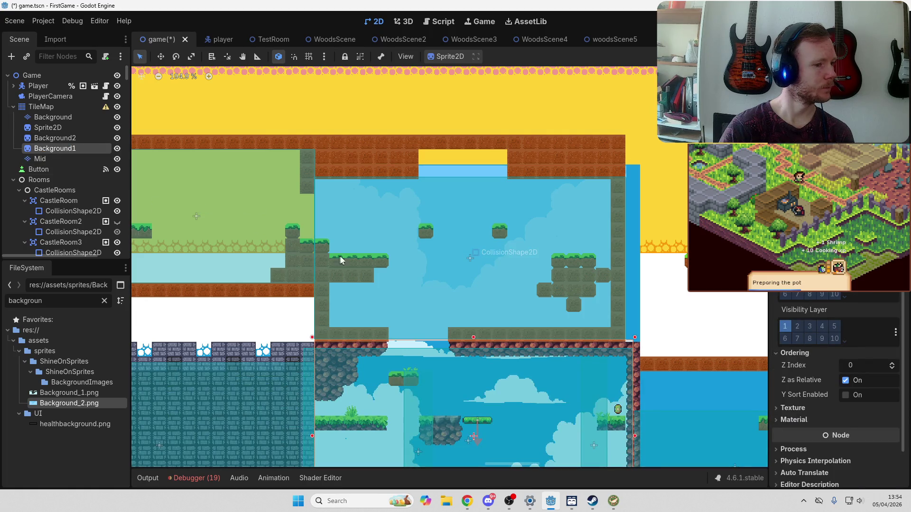
{"action": "scroll", "coordinate": [583, 200], "scroll_direction": "down", "scroll_amount": 3}
{"action": "scroll", "coordinate": [583, 200], "scroll_direction": "down", "scroll_amount": 3}
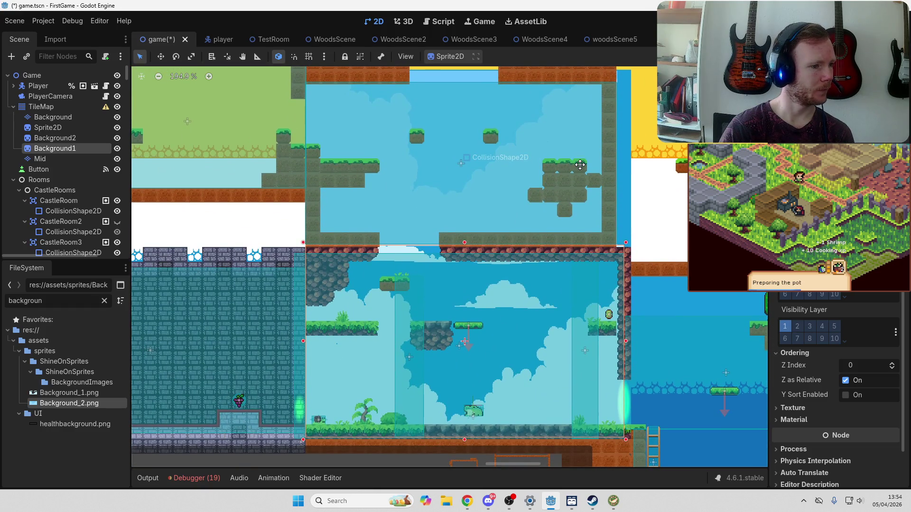
{"action": "scroll", "coordinate": [580, 164], "scroll_direction": "up", "scroll_amount": 4}
{"action": "scroll", "coordinate": [580, 165], "scroll_direction": "left", "scroll_amount": 5}
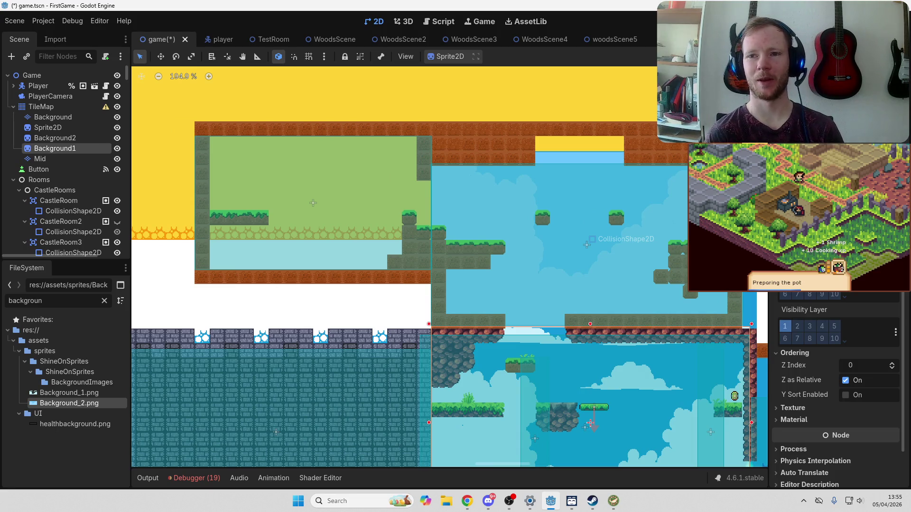
{"action": "key", "text": "alt+Tab"}
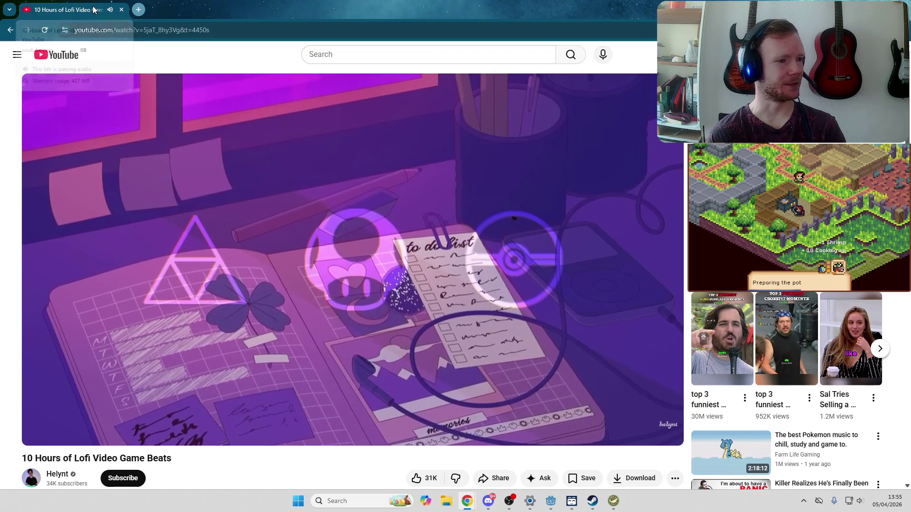
Step: Leave the YouTube lofi video and return to the Godot editor
{"action": "key", "text": "alt+Tab"}
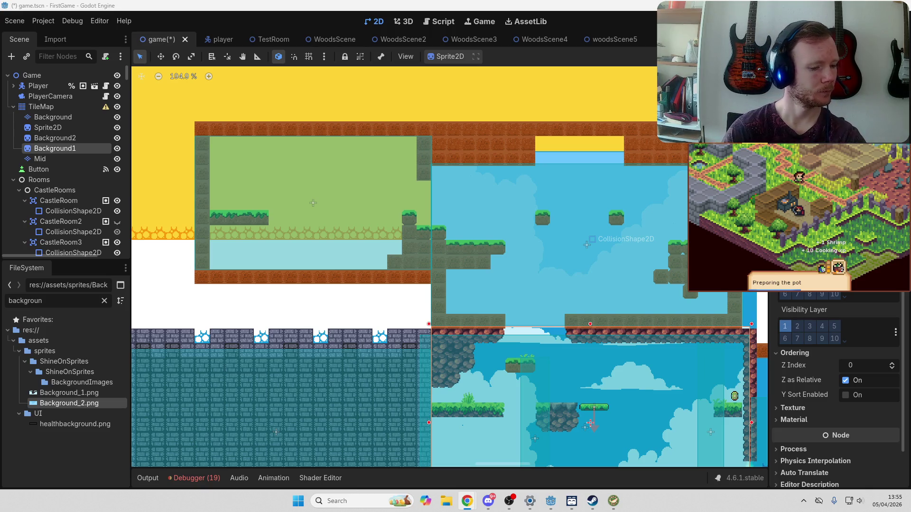
{"action": "scroll", "coordinate": [483, 307], "scroll_direction": "right", "scroll_amount": 4}
{"action": "scroll", "coordinate": [483, 306], "scroll_direction": "down", "scroll_amount": 1}
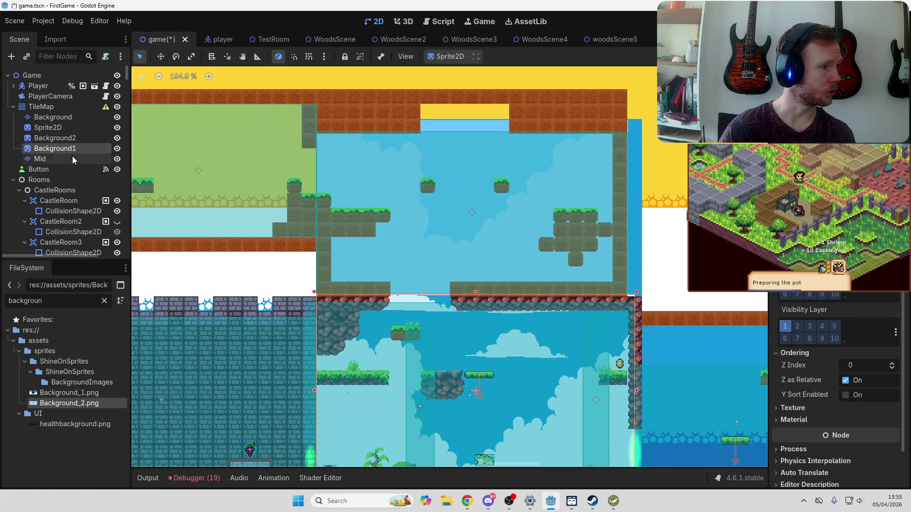
{"action": "scroll", "coordinate": [426, 254], "scroll_direction": "down", "scroll_amount": 4}
{"action": "scroll", "coordinate": [425, 255], "scroll_direction": "right", "scroll_amount": 3}
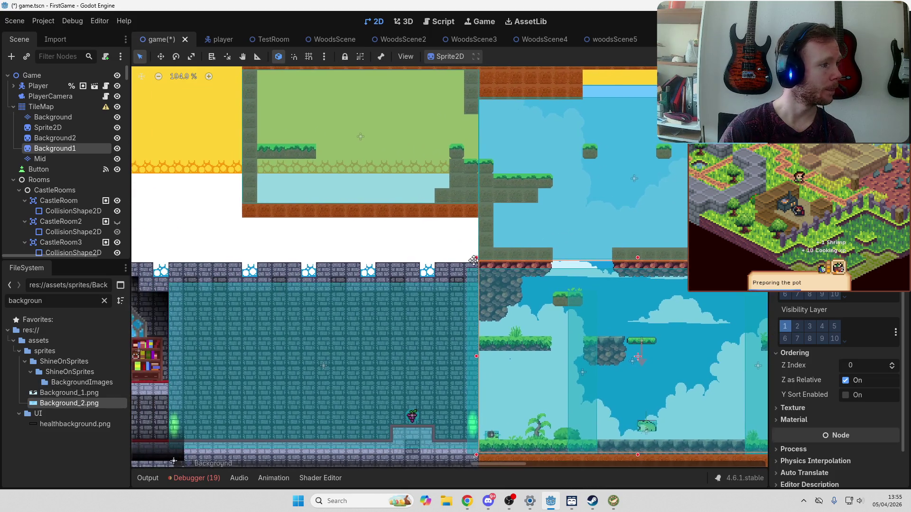
{"action": "scroll", "coordinate": [425, 255], "scroll_direction": "down", "scroll_amount": 3}
{"action": "scroll", "coordinate": [426, 255], "scroll_direction": "right", "scroll_amount": 6}
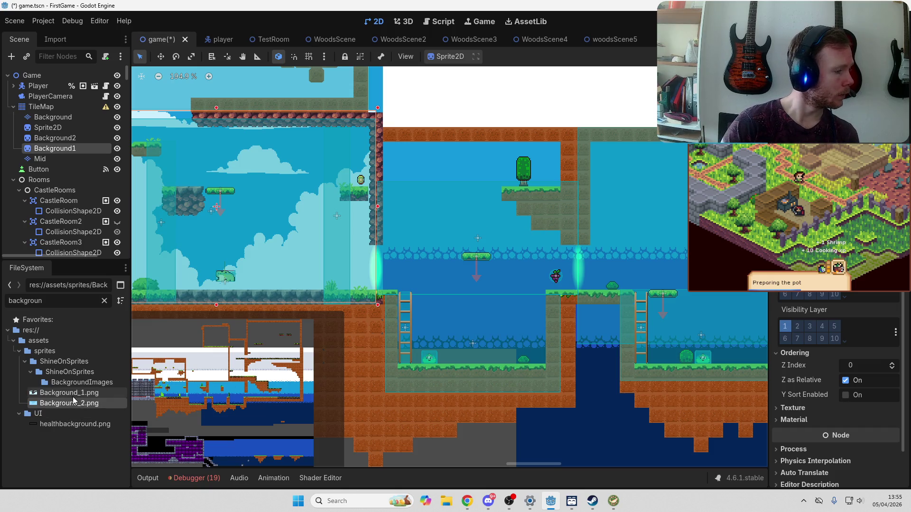
Step: Add another Background_2.png sky sprite and stretch it across the ladder rooms
{"action": "mouse_move", "coordinate": [75, 409]}
{"action": "left_mouse_down"}
{"action": "mouse_move", "coordinate": [83, 383]}
{"action": "mouse_move", "coordinate": [590, 205]}
{"action": "mouse_move", "coordinate": [619, 259]}
{"action": "mouse_move", "coordinate": [605, 253]}
{"action": "left_mouse_up"}
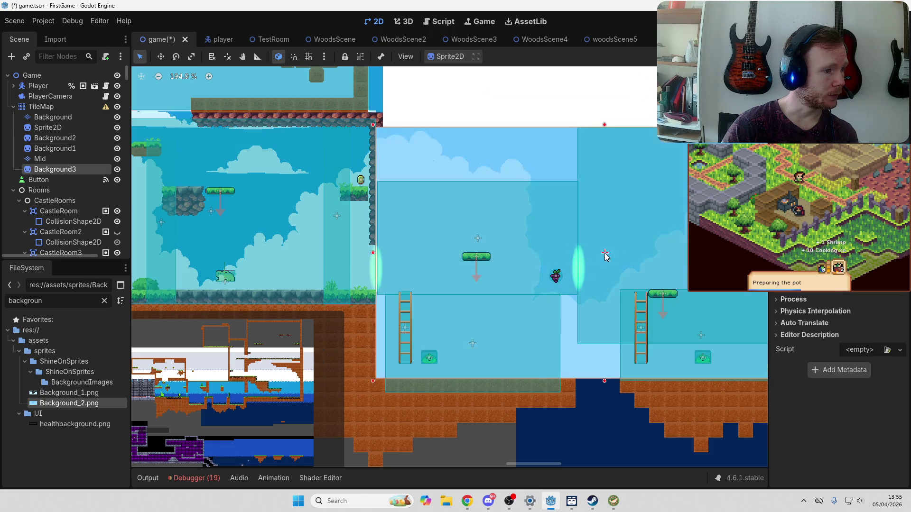
{"action": "scroll", "coordinate": [620, 334], "scroll_direction": "right", "scroll_amount": 5}
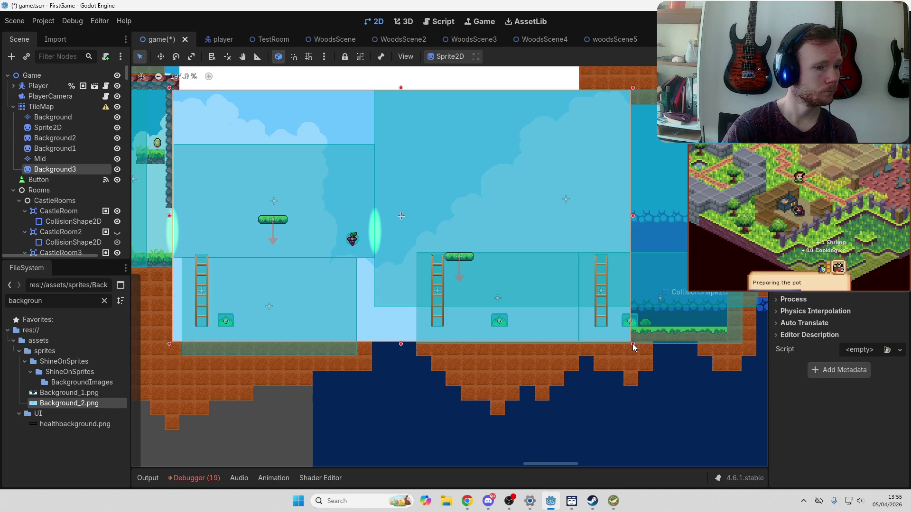
{"action": "left_click_drag", "start_coordinate": [633, 343], "coordinate": [751, 346]}
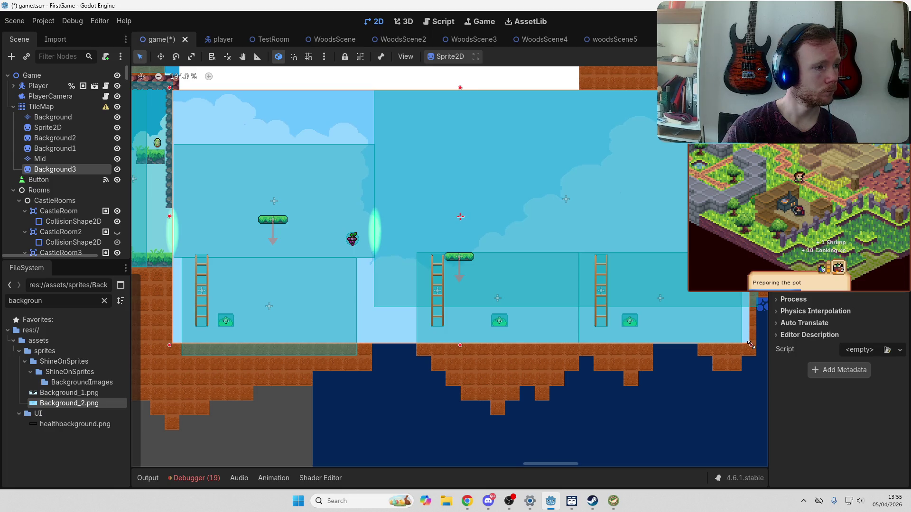
{"action": "left_click_drag", "start_coordinate": [340, 316], "coordinate": [511, 334]}
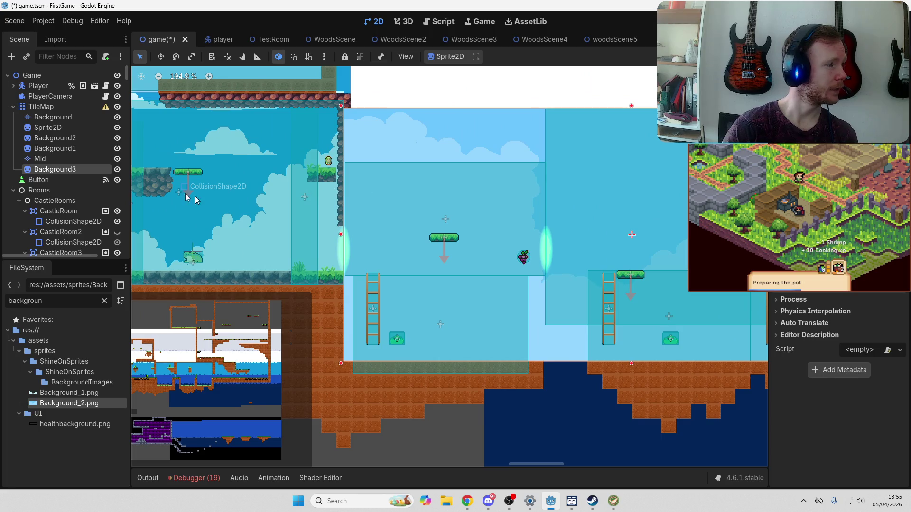
{"action": "scroll", "coordinate": [594, 232], "scroll_direction": "right", "scroll_amount": 5}
{"action": "scroll", "coordinate": [593, 232], "scroll_direction": "down", "scroll_amount": 1}
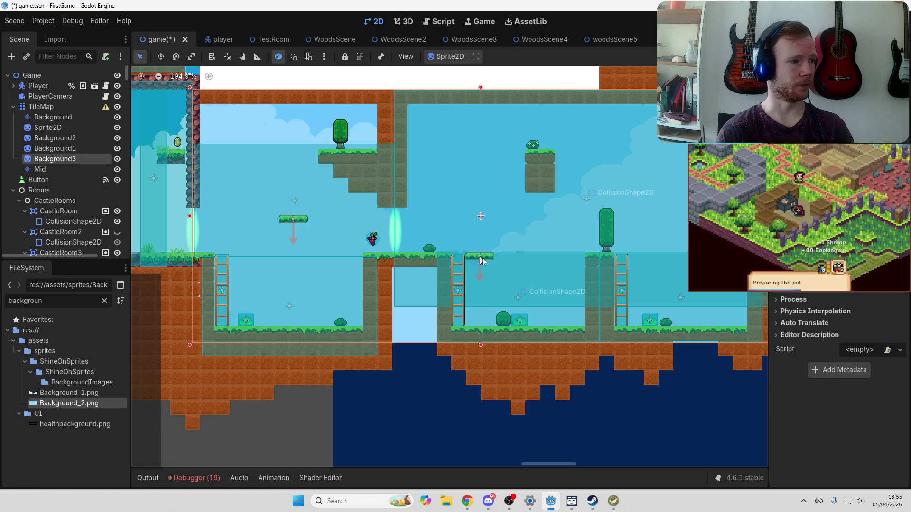
{"action": "scroll", "coordinate": [498, 239], "scroll_direction": "right", "scroll_amount": 3}
{"action": "scroll", "coordinate": [449, 246], "scroll_direction": "down", "scroll_amount": 1}
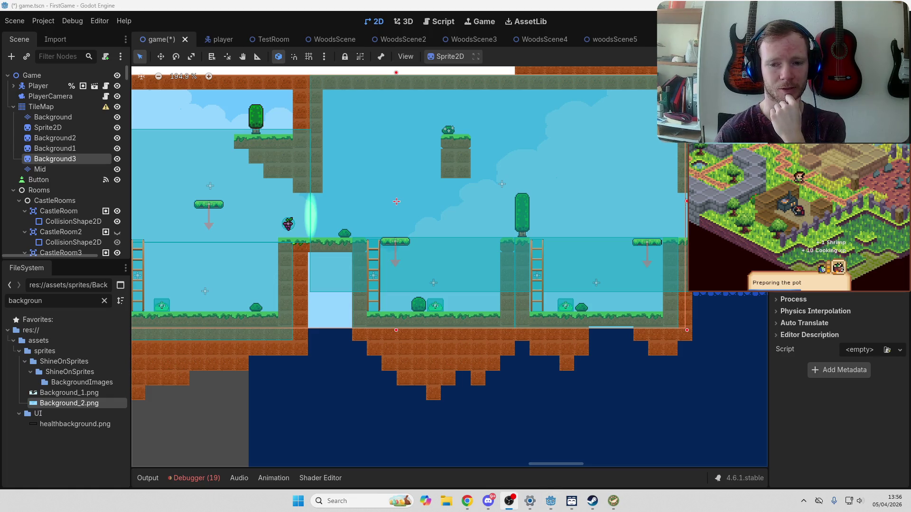
{"action": "key", "text": "alt+Tab"}
{"action": "key", "text": "alt+Tab"}
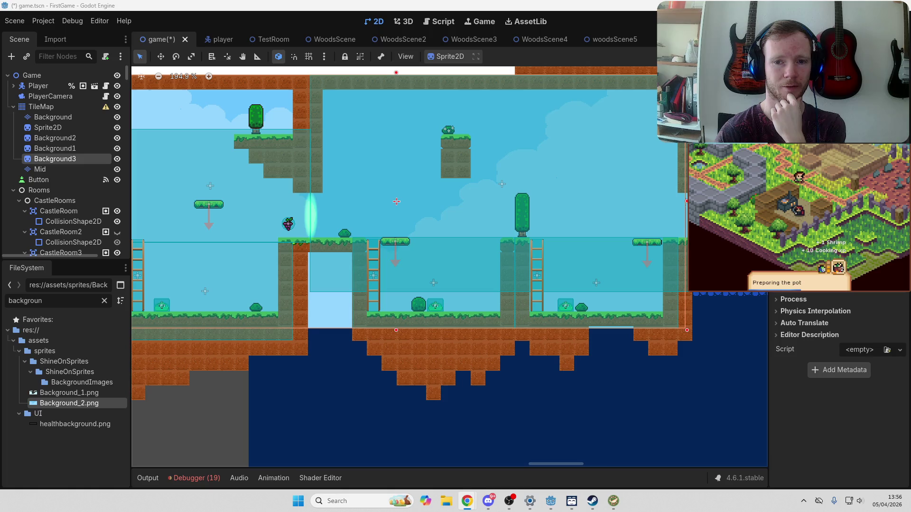
{"action": "key", "text": "alt+Tab"}
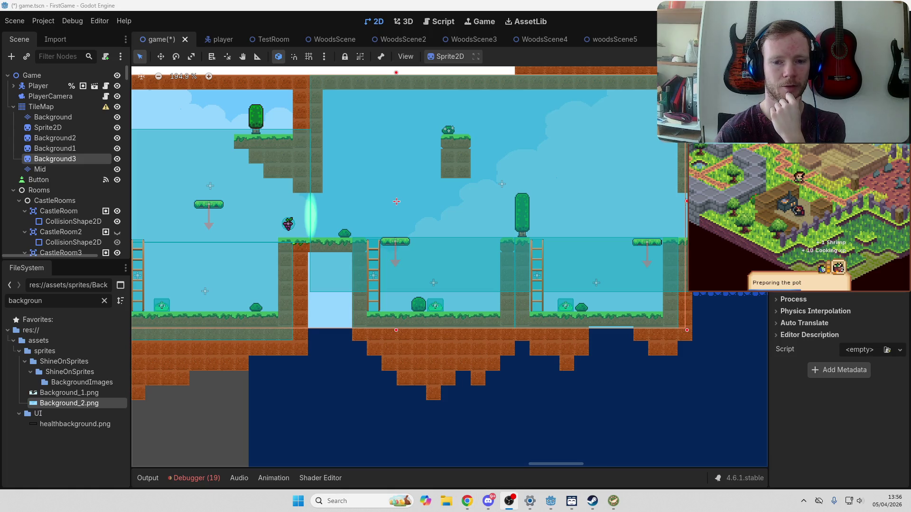
{"action": "mouse_move", "coordinate": [669, 234]}
{"action": "left_mouse_down"}
{"action": "mouse_move", "coordinate": [444, 302]}
{"action": "mouse_move", "coordinate": [359, 312]}
{"action": "mouse_move", "coordinate": [455, 331]}
{"action": "left_mouse_up"}
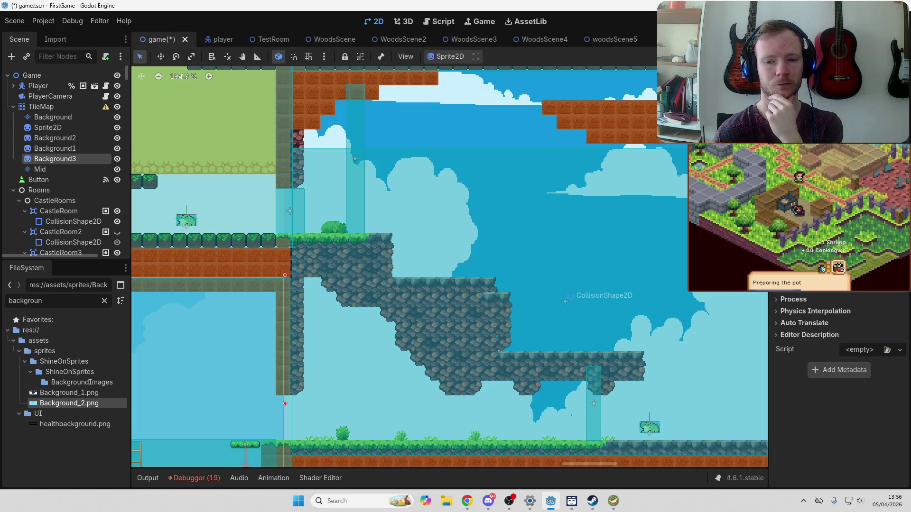
{"action": "key", "text": "alt+Tab"}
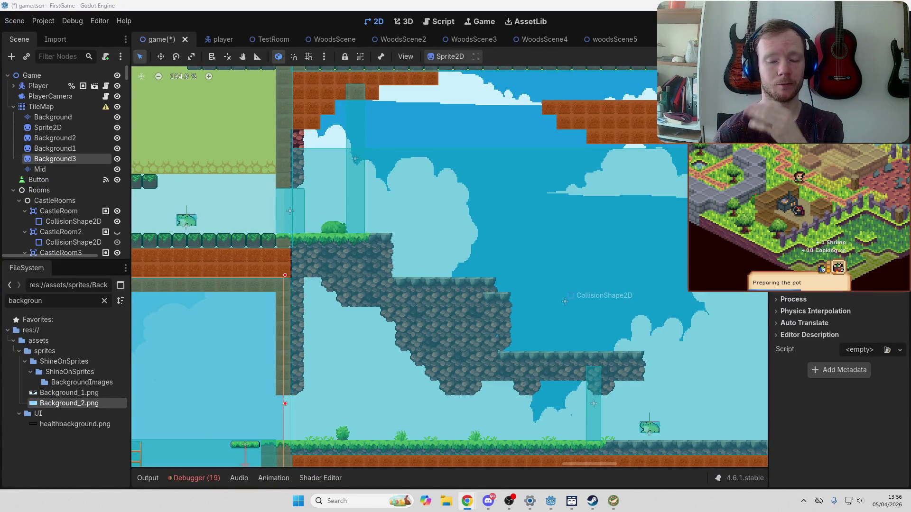
{"action": "key", "text": "alt+Tab"}
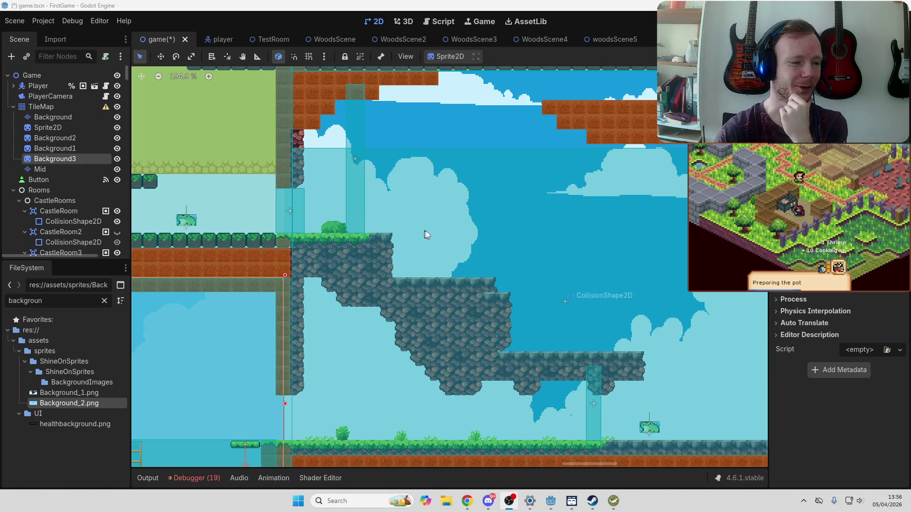
{"action": "mouse_move", "coordinate": [468, 502]}
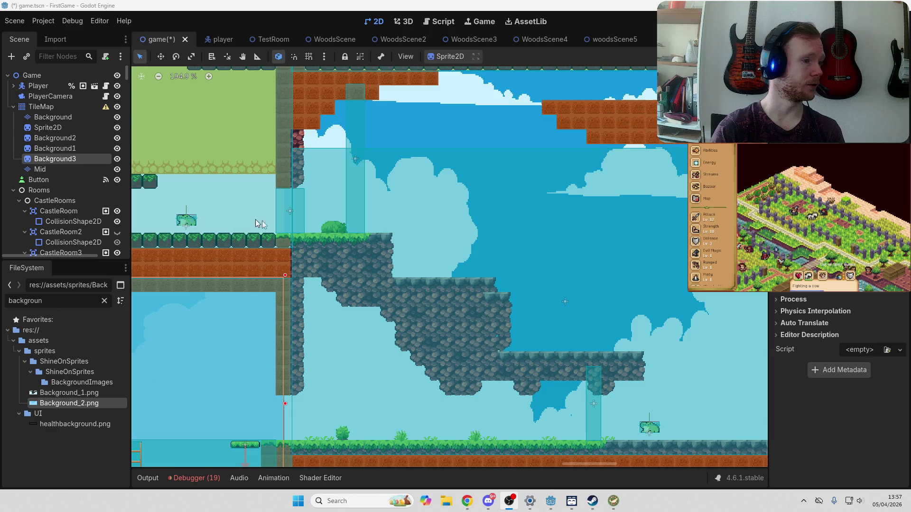
Step: Stretch the cloud background down to cover the white strip
{"action": "scroll", "coordinate": [509, 282], "scroll_direction": "down", "scroll_amount": 2}
{"action": "scroll", "coordinate": [509, 282], "scroll_direction": "down", "scroll_amount": 2}
{"action": "left_click", "coordinate": [535, 282]}
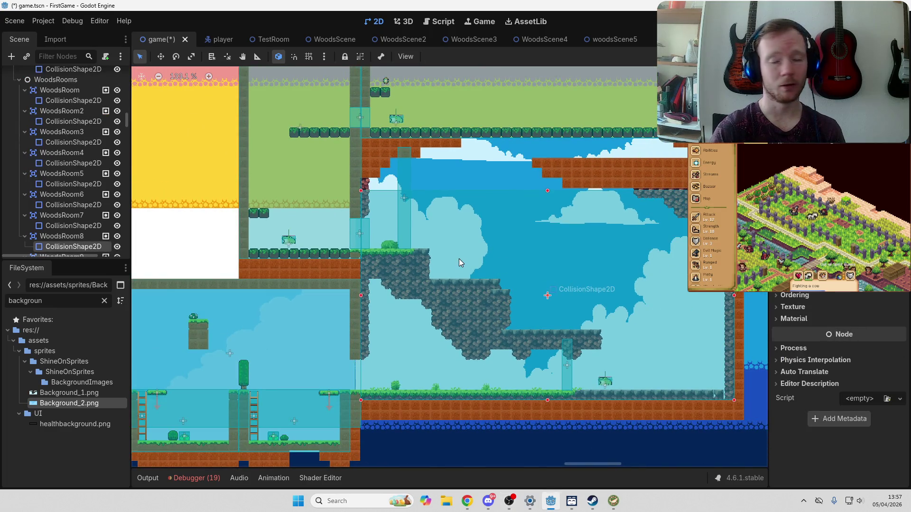
{"action": "left_click_drag", "start_coordinate": [365, 244], "coordinate": [581, 332]}
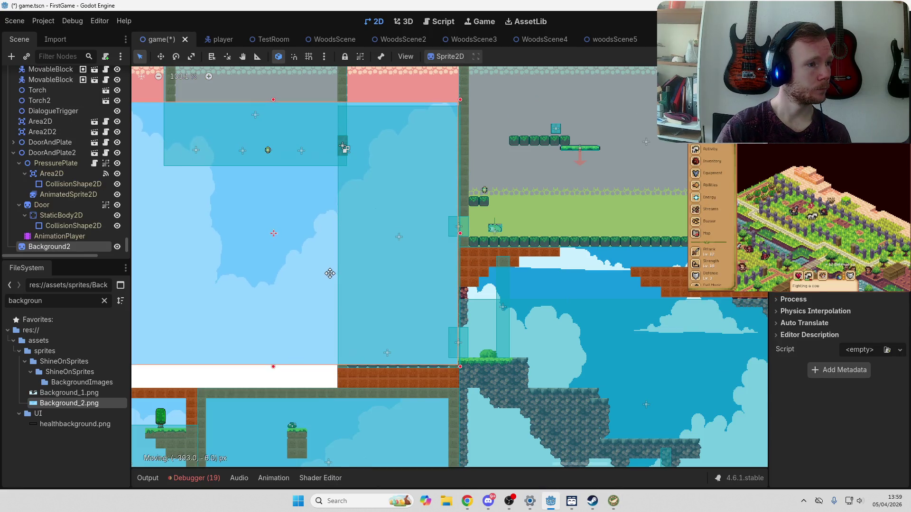
{"action": "left_click_drag", "start_coordinate": [330, 273], "coordinate": [346, 354]}
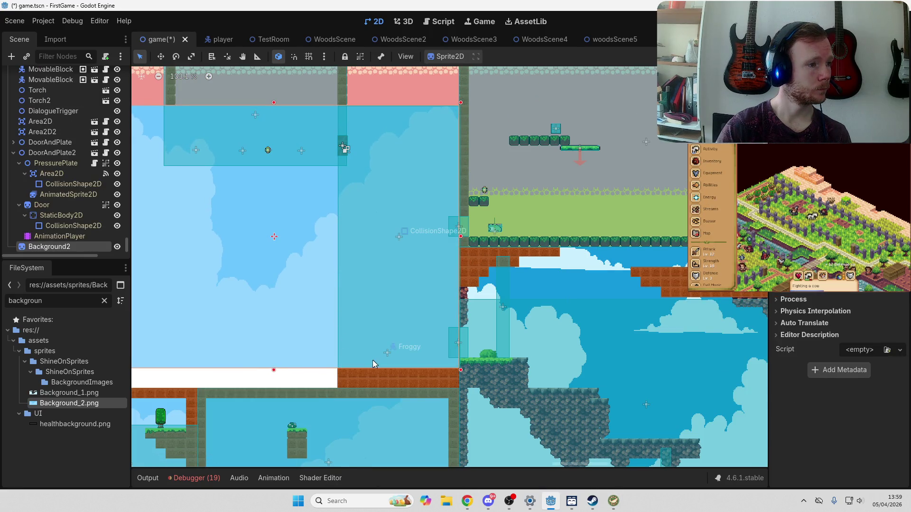
{"action": "left_click_drag", "start_coordinate": [274, 371], "coordinate": [274, 390]}
Step: Move the cloud background into the TileMap group so platforms draw over it
{"action": "scroll", "coordinate": [275, 390], "scroll_direction": "left", "scroll_amount": 5}
{"action": "scroll", "coordinate": [274, 391], "scroll_direction": "up", "scroll_amount": 1}
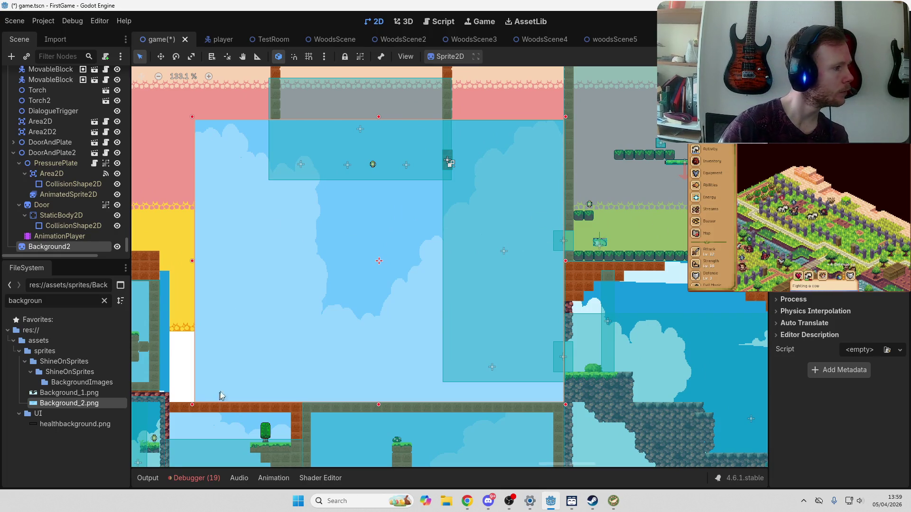
{"action": "mouse_move", "coordinate": [42, 246]}
{"action": "left_mouse_down"}
{"action": "mouse_move", "coordinate": [52, 52]}
{"action": "mouse_move", "coordinate": [56, 121]}
{"action": "left_mouse_up"}
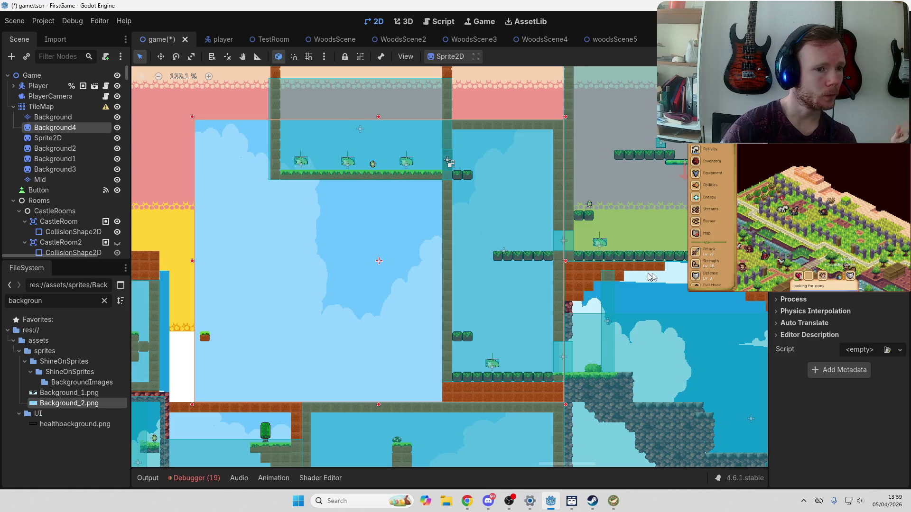
Step: Widen the cloud background slightly to the left
{"action": "scroll", "coordinate": [839, 379], "scroll_direction": "up", "scroll_amount": 3}
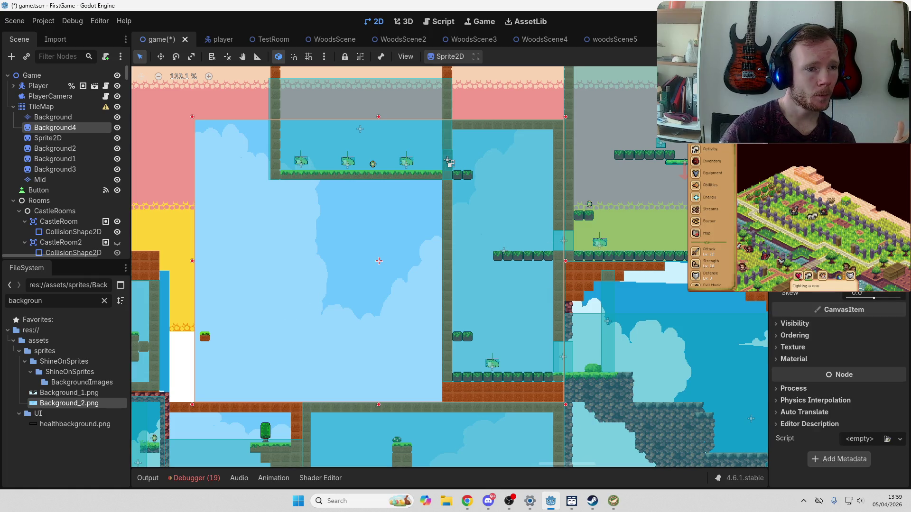
{"action": "scroll", "coordinate": [838, 380], "scroll_direction": "down", "scroll_amount": 3}
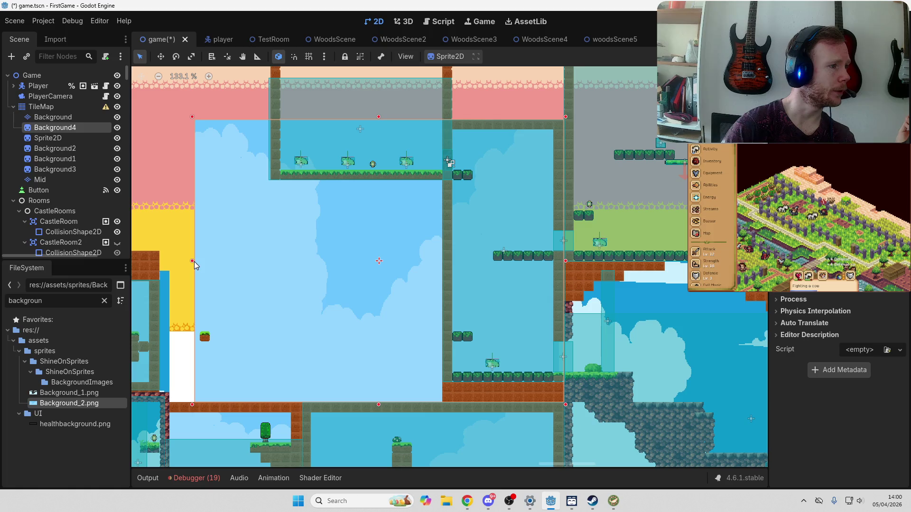
{"action": "right_click", "coordinate": [258, 265]}
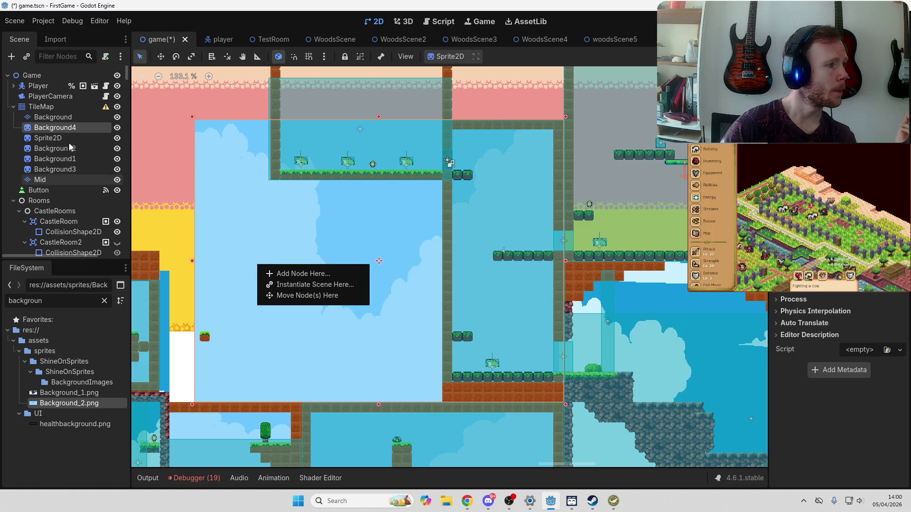
{"action": "left_click", "coordinate": [72, 127]}
{"action": "scroll", "coordinate": [837, 379], "scroll_direction": "up", "scroll_amount": 3}
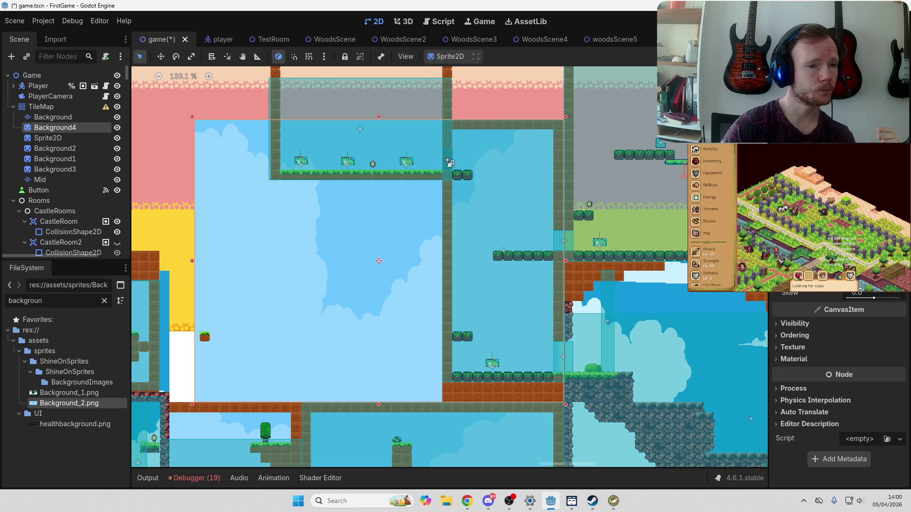
{"action": "mouse_move", "coordinate": [192, 261]}
{"action": "left_mouse_down"}
{"action": "mouse_move", "coordinate": [463, 272]}
{"action": "mouse_move", "coordinate": [164, 279]}
{"action": "left_mouse_up"}
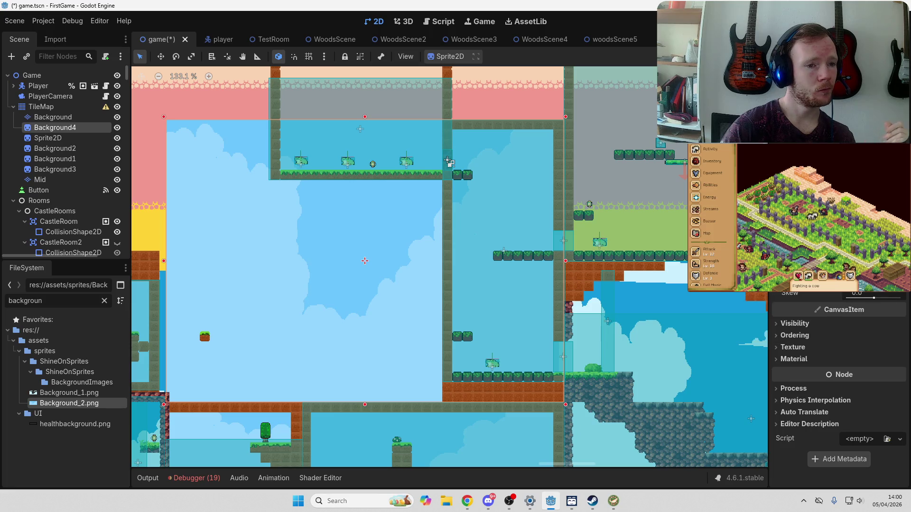
Step: Lower the cloud background's top edge to the upper room's floor
{"action": "scroll", "coordinate": [838, 375], "scroll_direction": "up", "scroll_amount": 3}
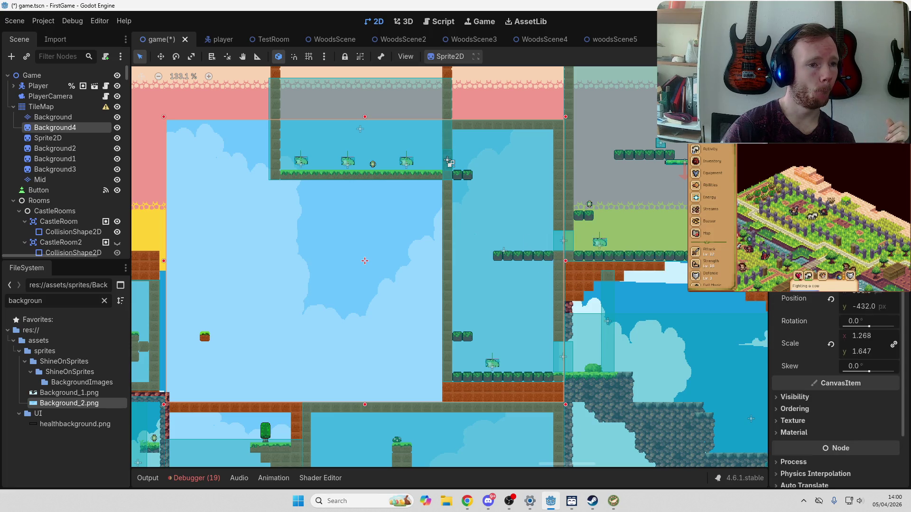
{"action": "scroll", "coordinate": [839, 375], "scroll_direction": "down", "scroll_amount": 3}
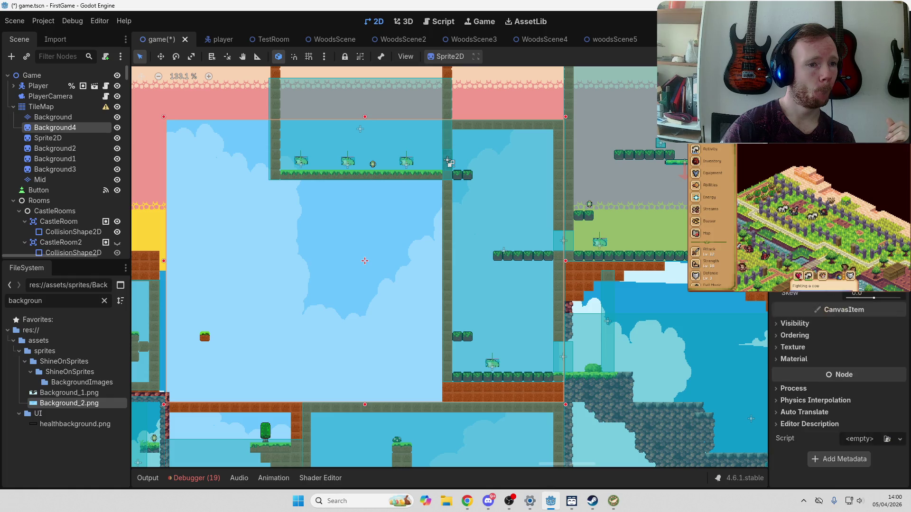
{"action": "scroll", "coordinate": [838, 375], "scroll_direction": "up", "scroll_amount": 3}
{"action": "scroll", "coordinate": [839, 375], "scroll_direction": "down", "scroll_amount": 3}
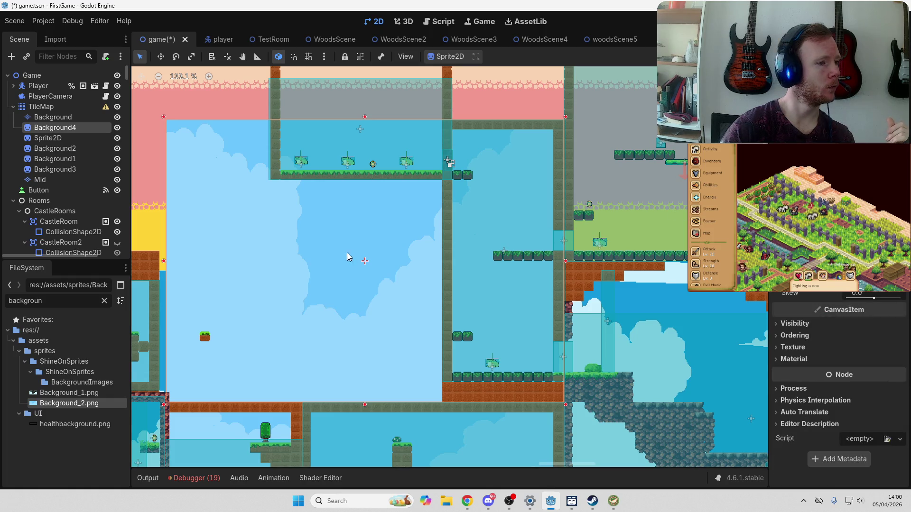
{"action": "mouse_move", "coordinate": [340, 247]}
{"action": "left_mouse_down"}
{"action": "mouse_move", "coordinate": [458, 234]}
{"action": "mouse_move", "coordinate": [398, 269]}
{"action": "left_mouse_up"}
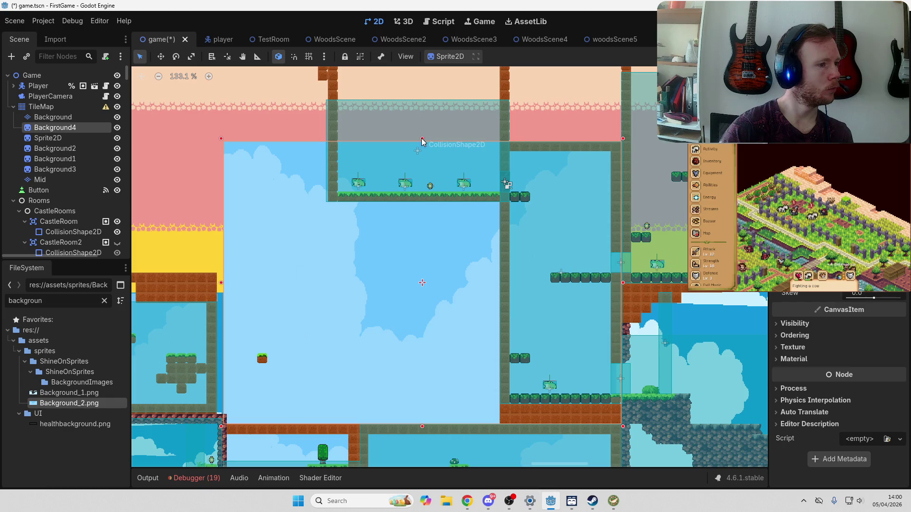
{"action": "mouse_move", "coordinate": [422, 139]}
{"action": "left_mouse_down"}
{"action": "mouse_move", "coordinate": [417, 229]}
{"action": "mouse_move", "coordinate": [419, 199]}
{"action": "left_mouse_up"}
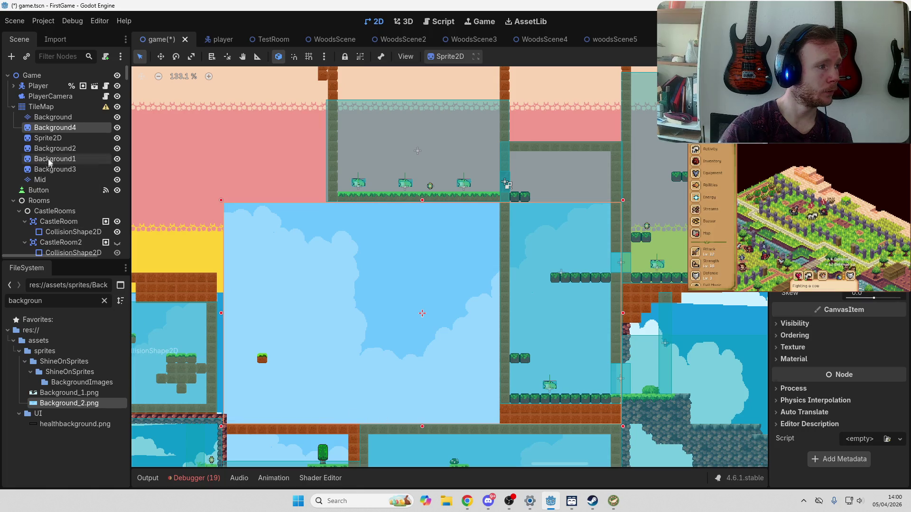
Step: Remove the Background4 and Background2 cloud sprites
{"action": "key", "text": "ctrl+z"}
{"action": "key", "text": "ctrl+z"}
{"action": "key", "text": "ctrl+z"}
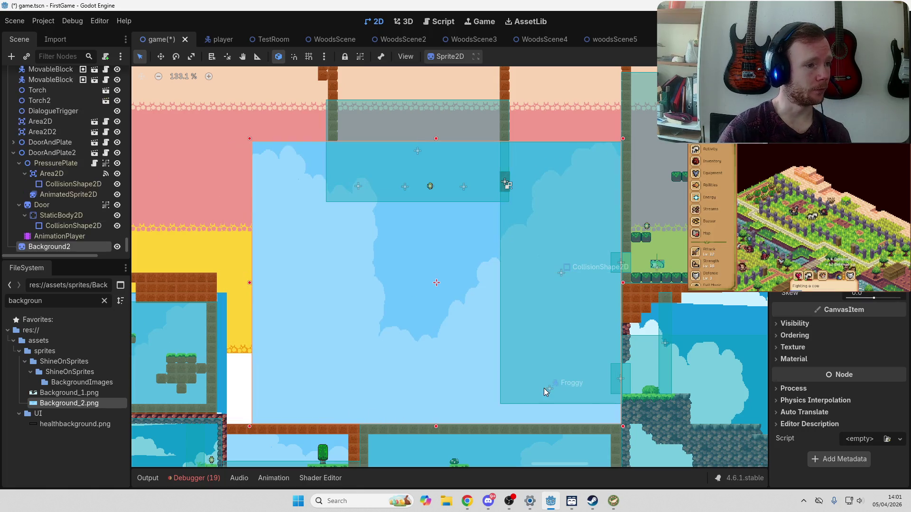
{"action": "key", "text": "ctrl+z"}
{"action": "key", "text": "ctrl+z"}
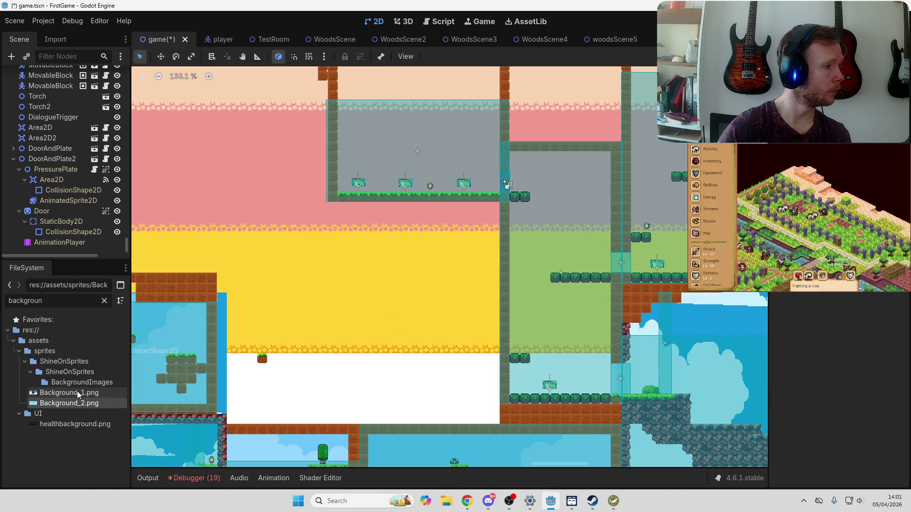
{"action": "scroll", "coordinate": [125, 248], "scroll_direction": "up", "scroll_amount": 15}
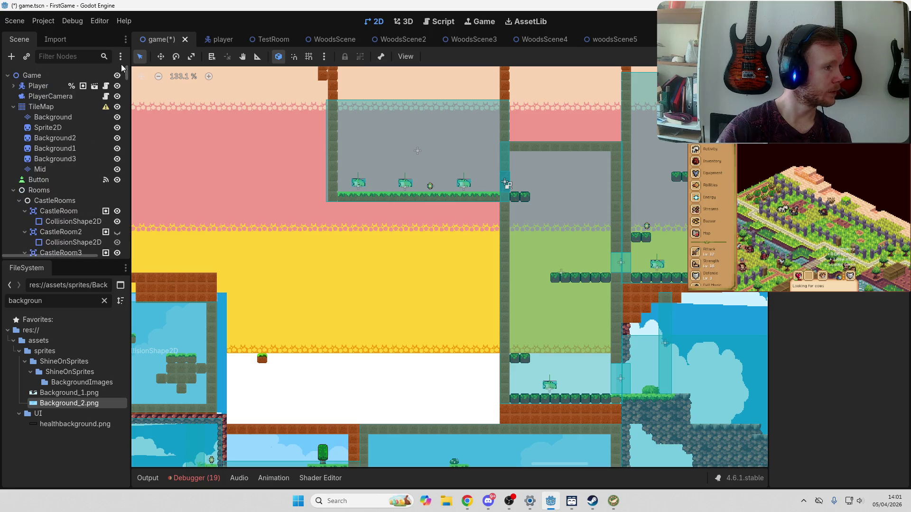
Step: Add Background_1.png under TileMap as a new cloud sprite over the yellow room
{"action": "left_click", "coordinate": [59, 114]}
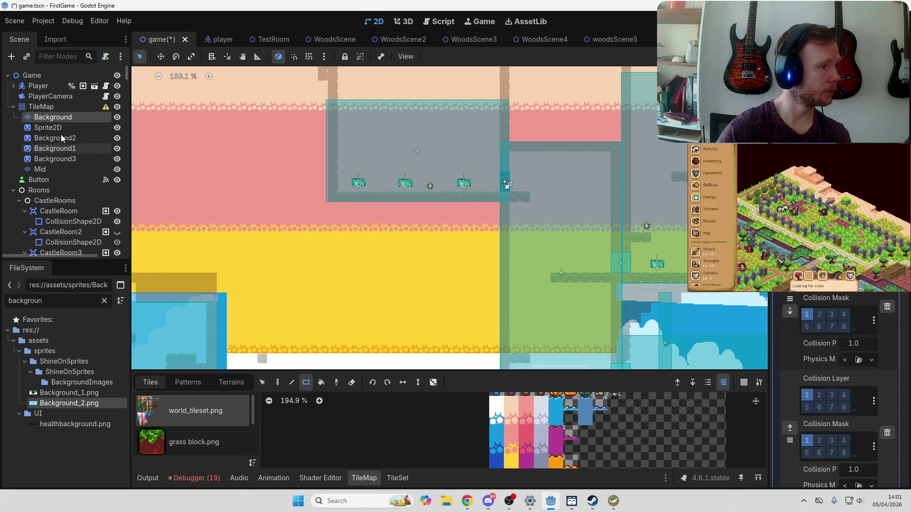
{"action": "left_click", "coordinate": [68, 109]}
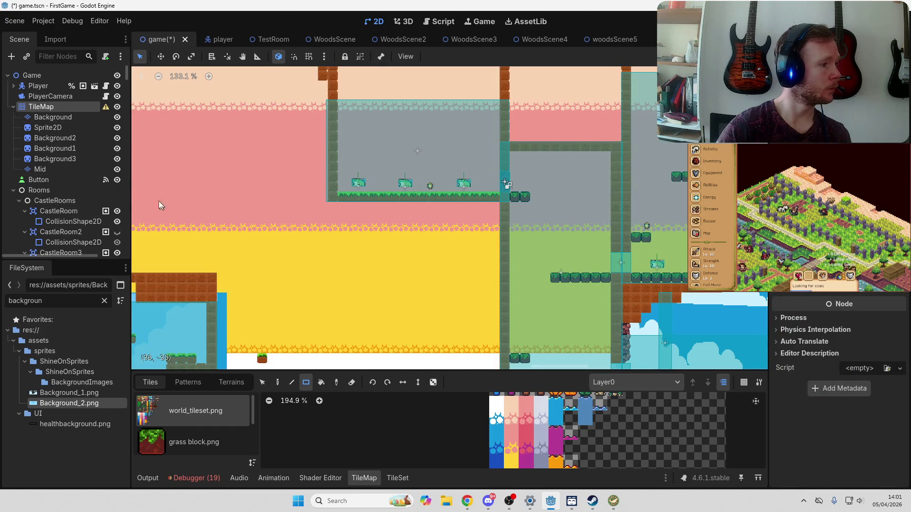
{"action": "mouse_move", "coordinate": [76, 394]}
{"action": "left_mouse_down"}
{"action": "mouse_move", "coordinate": [547, 184]}
{"action": "mouse_move", "coordinate": [465, 224]}
{"action": "mouse_move", "coordinate": [462, 258]}
{"action": "left_mouse_up"}
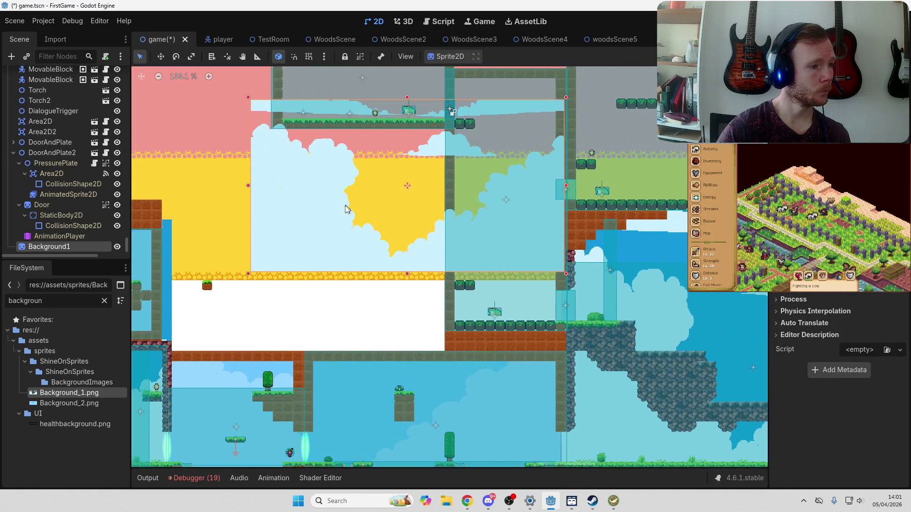
Step: Place the Background1 cloud sprite in the empty room, stretch its top upward, and nest it under TileMap
{"action": "mouse_move", "coordinate": [335, 221]}
{"action": "left_mouse_down"}
{"action": "mouse_move", "coordinate": [326, 256]}
{"action": "mouse_move", "coordinate": [336, 273]}
{"action": "left_mouse_up"}
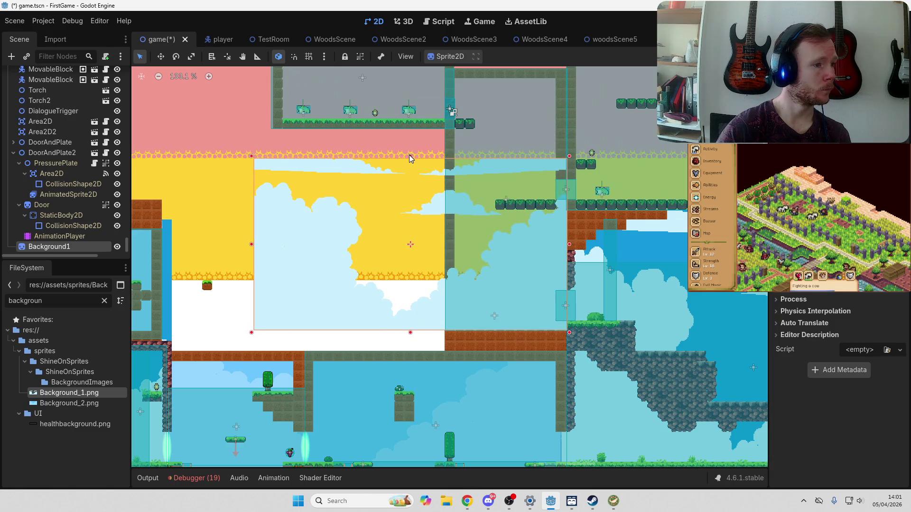
{"action": "left_click_drag", "start_coordinate": [409, 156], "coordinate": [403, 126]}
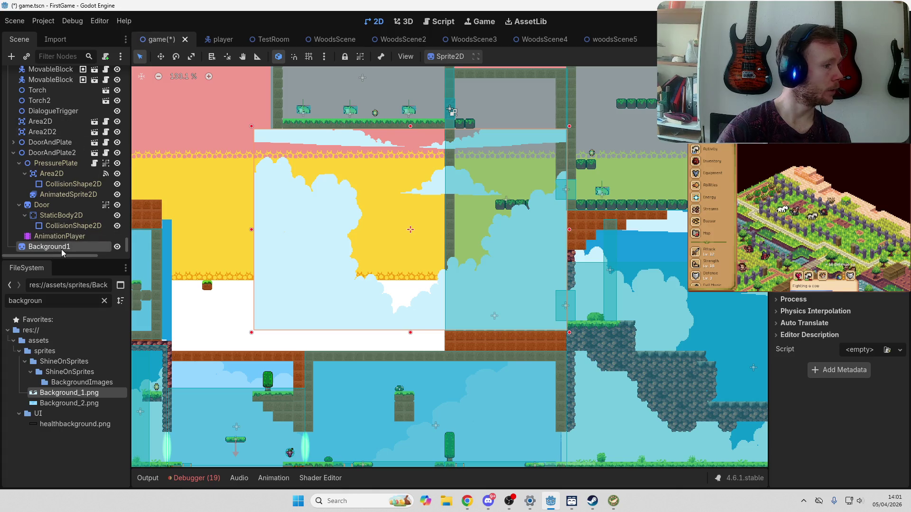
{"action": "mouse_move", "coordinate": [61, 249]}
{"action": "left_mouse_down"}
{"action": "mouse_move", "coordinate": [71, 59]}
{"action": "mouse_move", "coordinate": [67, 126]}
{"action": "left_mouse_up"}
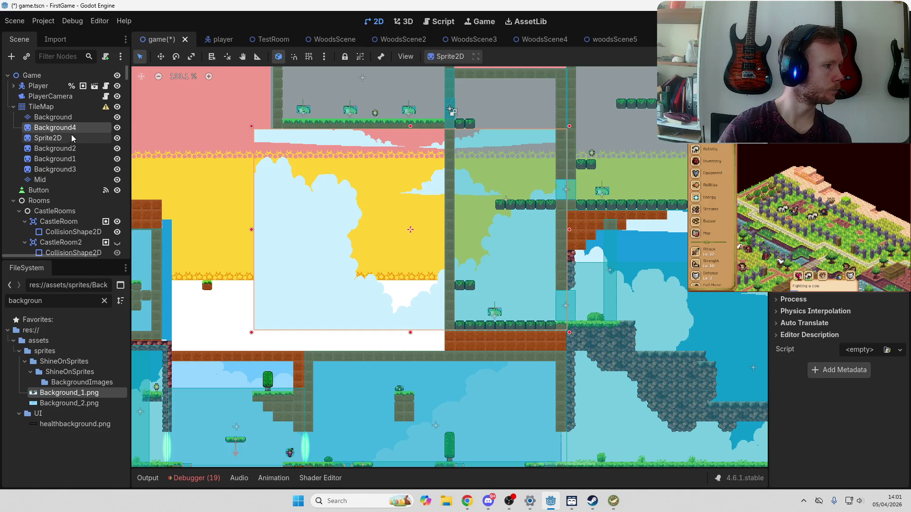
Step: Paint a tall rectangle of blue tiles on the Background layer beside the cloud sprite, then recentre the view
{"action": "left_click", "coordinate": [53, 118]}
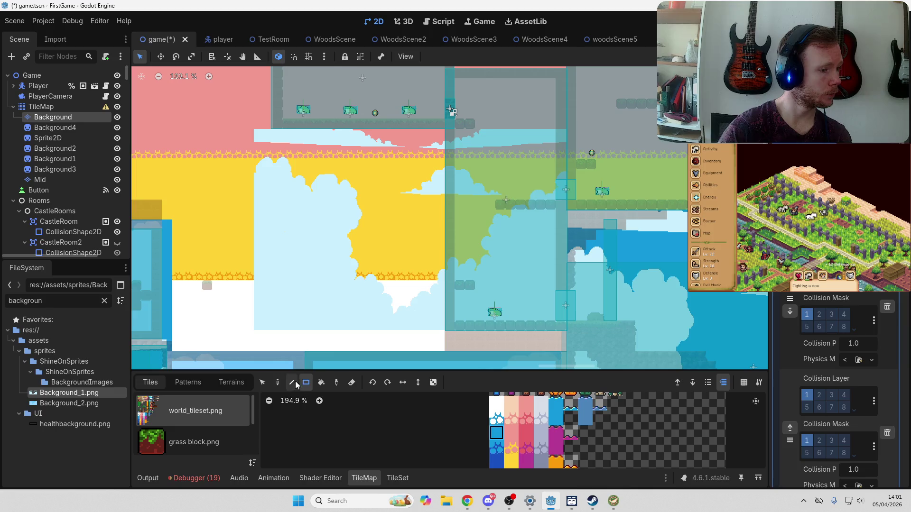
{"action": "left_click_drag", "start_coordinate": [460, 85], "coordinate": [551, 315]}
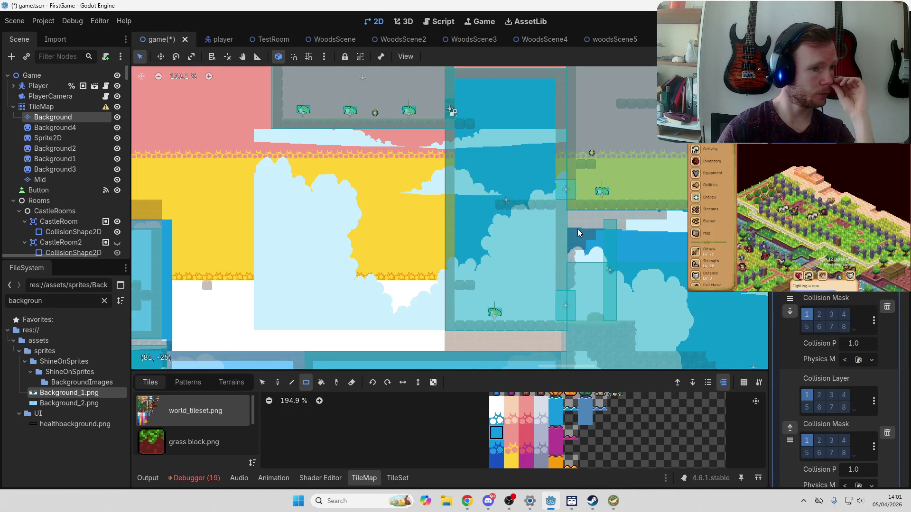
{"action": "left_click_drag", "start_coordinate": [579, 233], "coordinate": [440, 313]}
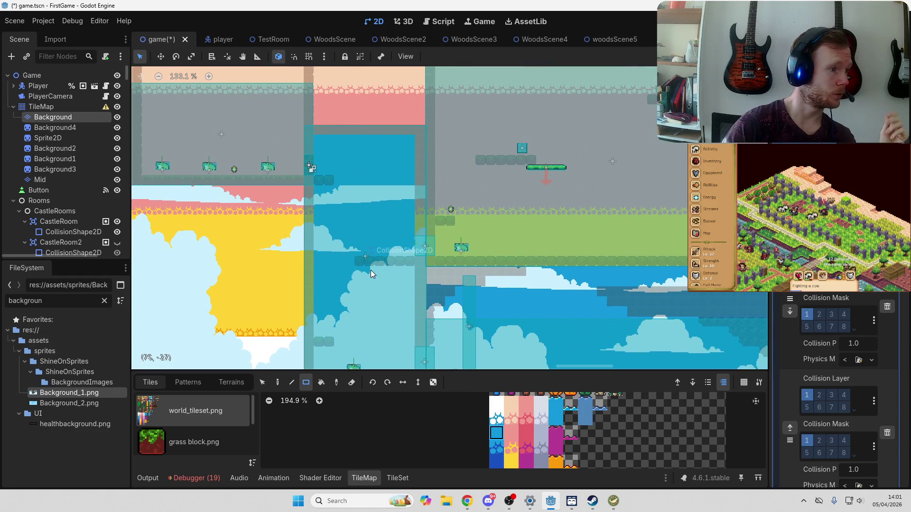
{"action": "left_click_drag", "start_coordinate": [359, 266], "coordinate": [417, 166]}
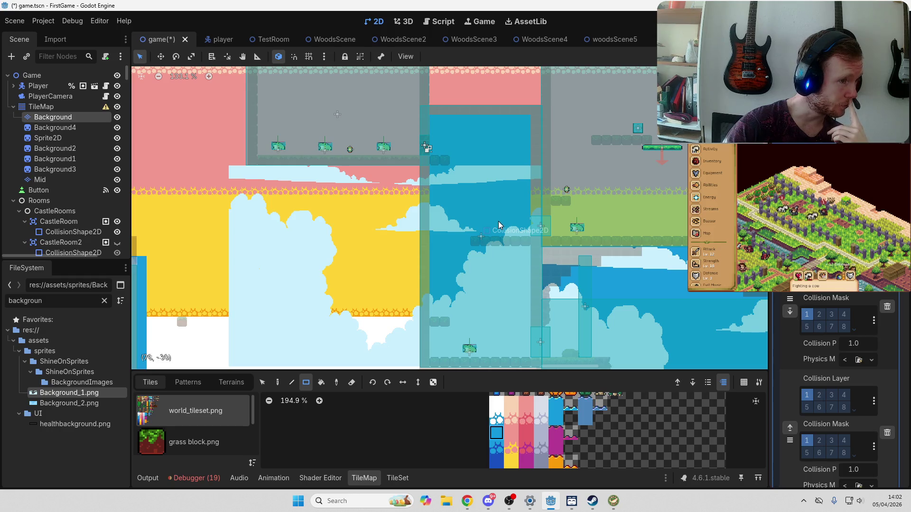
{"action": "mouse_move", "coordinate": [492, 231]}
{"action": "left_mouse_down"}
{"action": "mouse_move", "coordinate": [510, 208]}
{"action": "mouse_move", "coordinate": [480, 273]}
{"action": "left_mouse_up"}
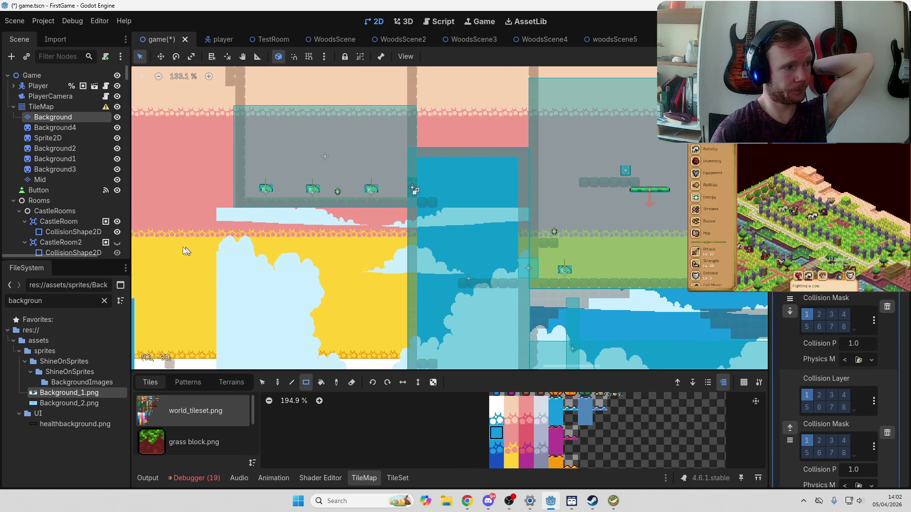
Step: Drop another Background_1.png sprite as Background5 and scale it up to cover the room
{"action": "mouse_move", "coordinate": [68, 397]}
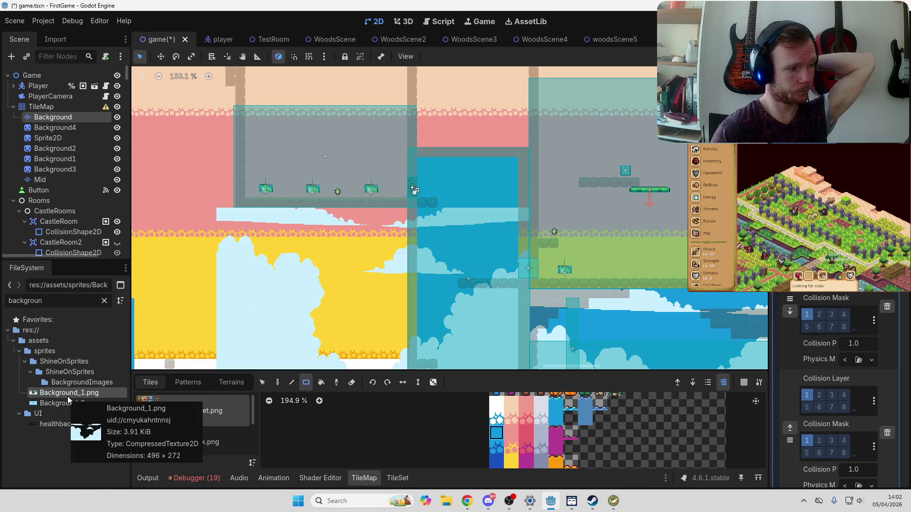
{"action": "mouse_move", "coordinate": [68, 400]}
{"action": "left_mouse_down"}
{"action": "mouse_move", "coordinate": [368, 241]}
{"action": "mouse_move", "coordinate": [498, 146]}
{"action": "mouse_move", "coordinate": [562, 112]}
{"action": "mouse_move", "coordinate": [574, 121]}
{"action": "left_mouse_up"}
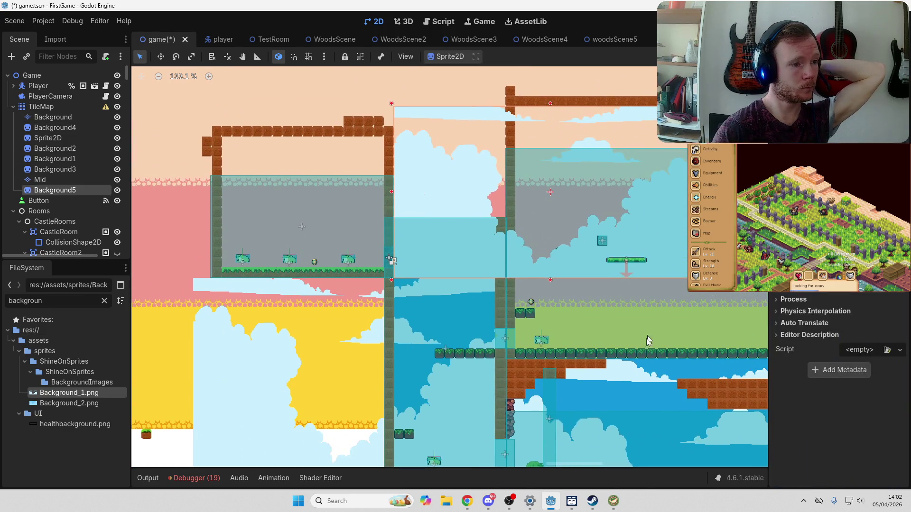
{"action": "scroll", "coordinate": [648, 340], "scroll_direction": "down", "scroll_amount": 2}
{"action": "scroll", "coordinate": [648, 340], "scroll_direction": "right", "scroll_amount": 3}
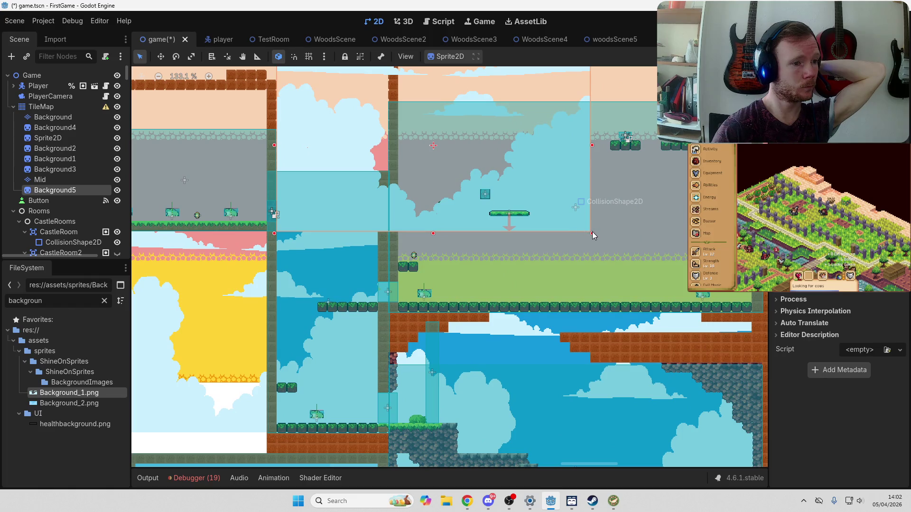
{"action": "mouse_move", "coordinate": [592, 236]}
{"action": "left_mouse_down"}
{"action": "mouse_move", "coordinate": [674, 294]}
{"action": "mouse_move", "coordinate": [762, 313]}
{"action": "mouse_move", "coordinate": [745, 301]}
{"action": "mouse_move", "coordinate": [389, 243]}
{"action": "mouse_move", "coordinate": [388, 251]}
{"action": "mouse_move", "coordinate": [388, 216]}
{"action": "mouse_move", "coordinate": [385, 241]}
{"action": "left_mouse_up"}
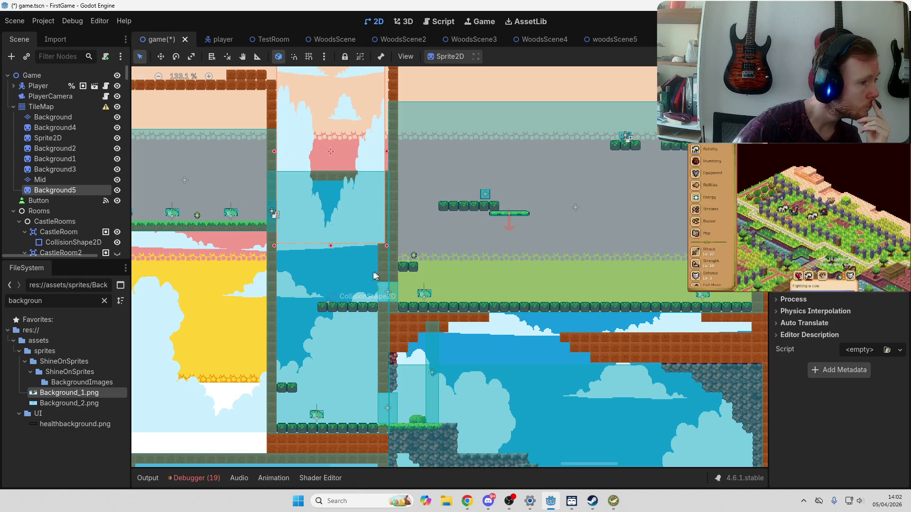
Step: Select the Background tile layer and pan around the viewport to survey the level
{"action": "left_click", "coordinate": [204, 285]}
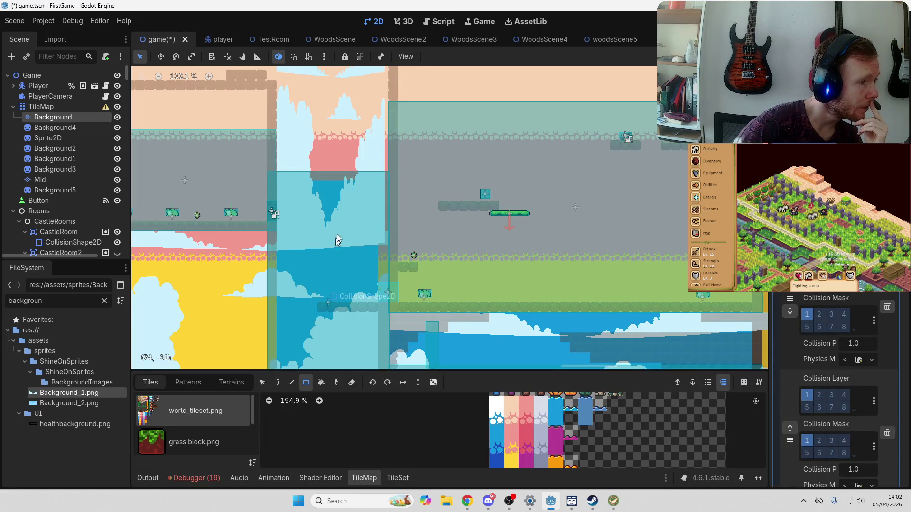
{"action": "scroll", "coordinate": [358, 227], "scroll_direction": "down", "scroll_amount": 2}
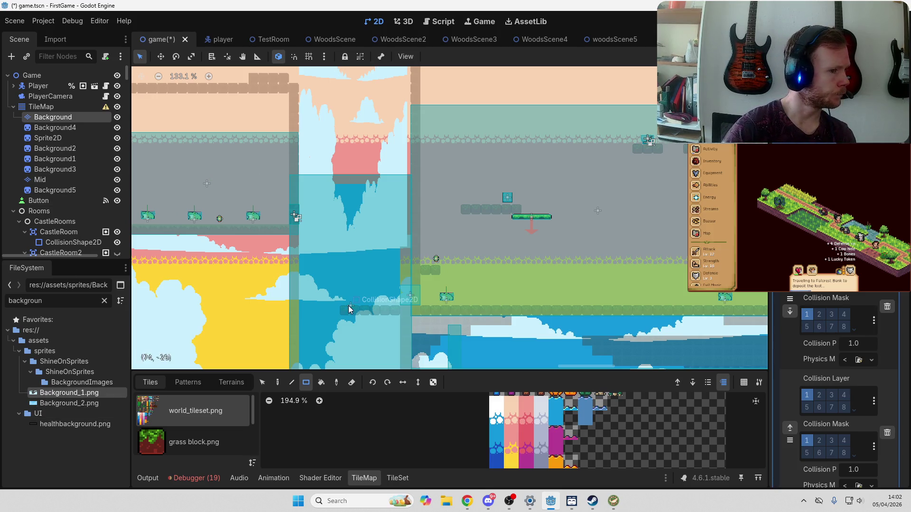
{"action": "scroll", "coordinate": [324, 341], "scroll_direction": "down", "scroll_amount": 8}
{"action": "scroll", "coordinate": [324, 341], "scroll_direction": "down", "scroll_amount": 1}
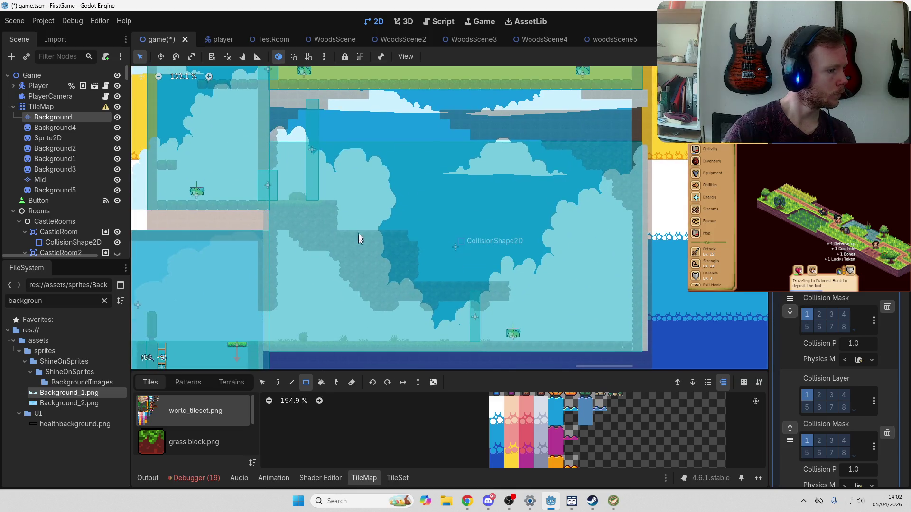
{"action": "left_click_drag", "start_coordinate": [317, 282], "coordinate": [533, 252]}
{"action": "scroll", "coordinate": [626, 234], "scroll_direction": "up", "scroll_amount": 5}
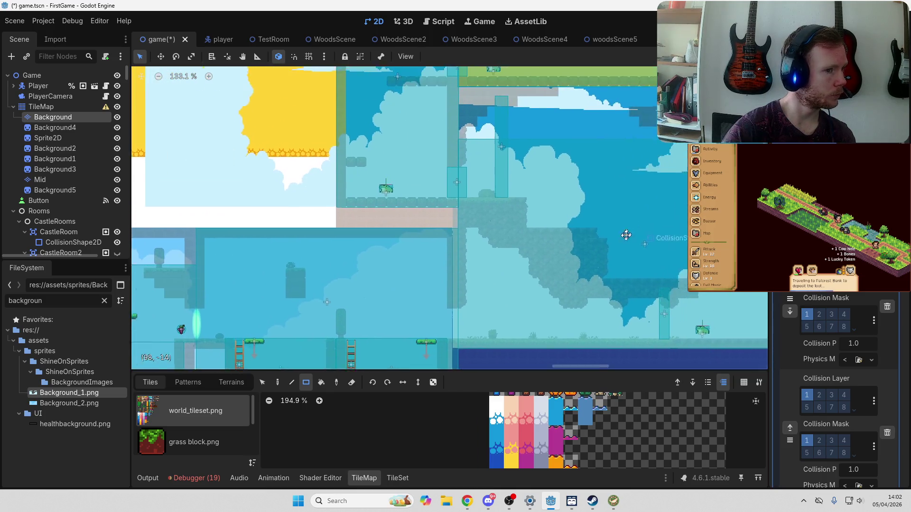
{"action": "scroll", "coordinate": [575, 266], "scroll_direction": "up", "scroll_amount": 5}
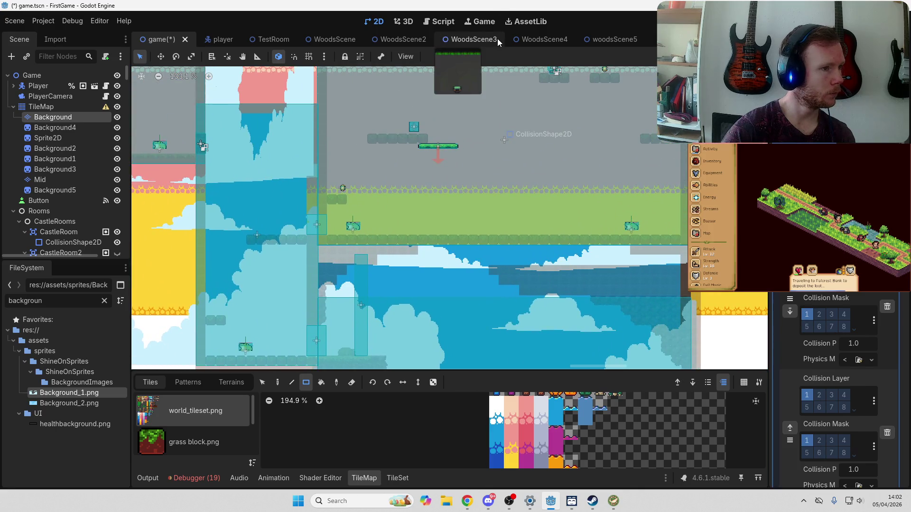
{"action": "scroll", "coordinate": [479, 148], "scroll_direction": "up", "scroll_amount": 5}
Step: Add Background_2.png as Background6, stretch it over the room, and move it above Mid
{"action": "mouse_move", "coordinate": [55, 405]}
{"action": "left_mouse_down"}
{"action": "mouse_move", "coordinate": [433, 186]}
{"action": "mouse_move", "coordinate": [496, 168]}
{"action": "mouse_move", "coordinate": [482, 164]}
{"action": "left_mouse_up"}
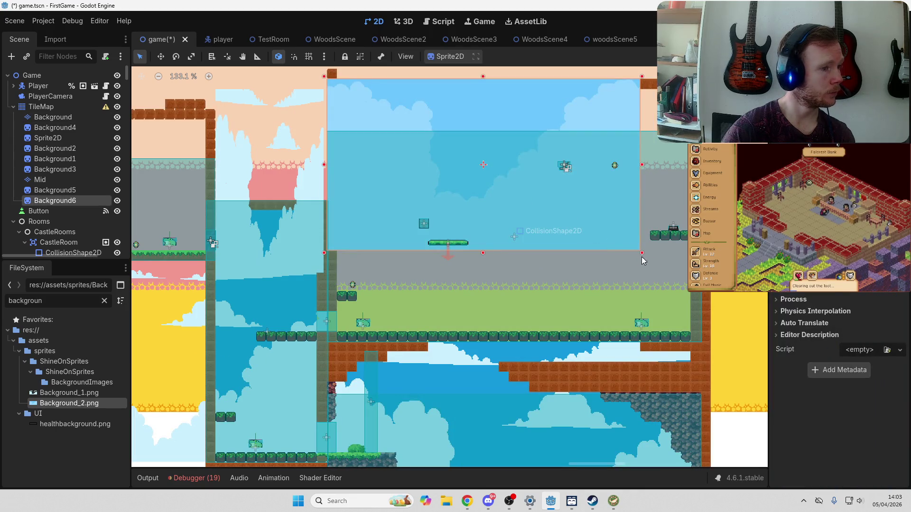
{"action": "left_click_drag", "start_coordinate": [644, 254], "coordinate": [703, 344]}
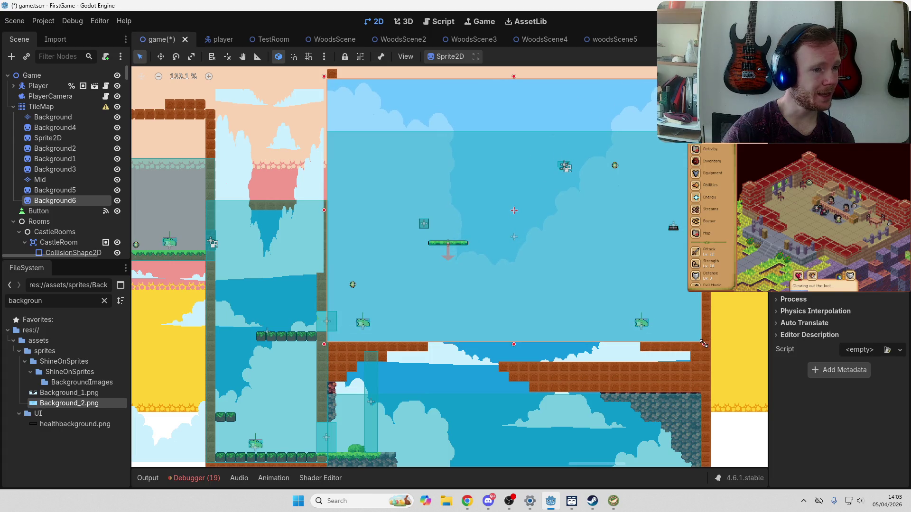
{"action": "mouse_move", "coordinate": [64, 189]}
{"action": "left_mouse_down"}
{"action": "mouse_move", "coordinate": [64, 176]}
{"action": "mouse_move", "coordinate": [73, 201]}
{"action": "mouse_move", "coordinate": [65, 188]}
{"action": "left_mouse_up"}
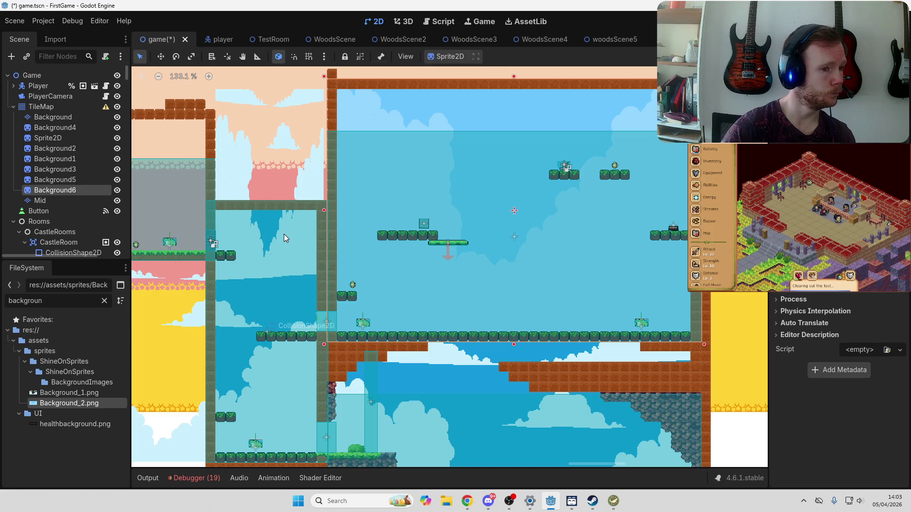
{"action": "scroll", "coordinate": [274, 243], "scroll_direction": "left", "scroll_amount": 8}
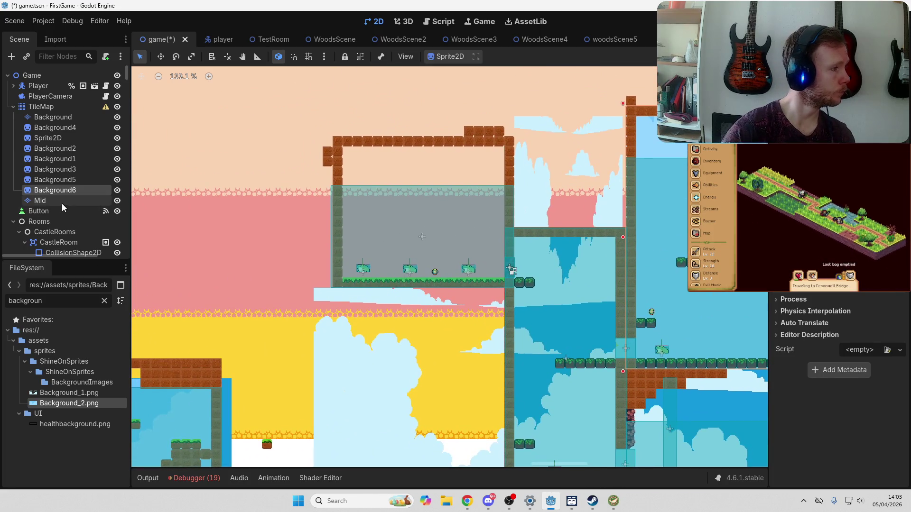
Step: Add a Background7 backdrop sprite, move it above Mid, and pan toward the castle area
{"action": "mouse_move", "coordinate": [65, 389]}
{"action": "left_mouse_down"}
{"action": "mouse_move", "coordinate": [240, 289]}
{"action": "mouse_move", "coordinate": [350, 199]}
{"action": "mouse_move", "coordinate": [26, 356]}
{"action": "mouse_move", "coordinate": [71, 403]}
{"action": "mouse_move", "coordinate": [305, 263]}
{"action": "mouse_move", "coordinate": [353, 194]}
{"action": "mouse_move", "coordinate": [358, 201]}
{"action": "left_mouse_up"}
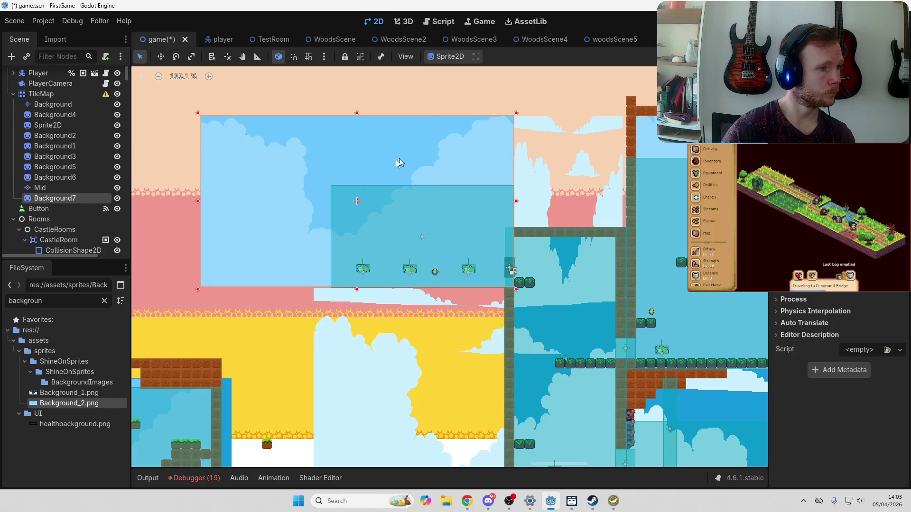
{"action": "left_click_drag", "start_coordinate": [47, 196], "coordinate": [48, 184]}
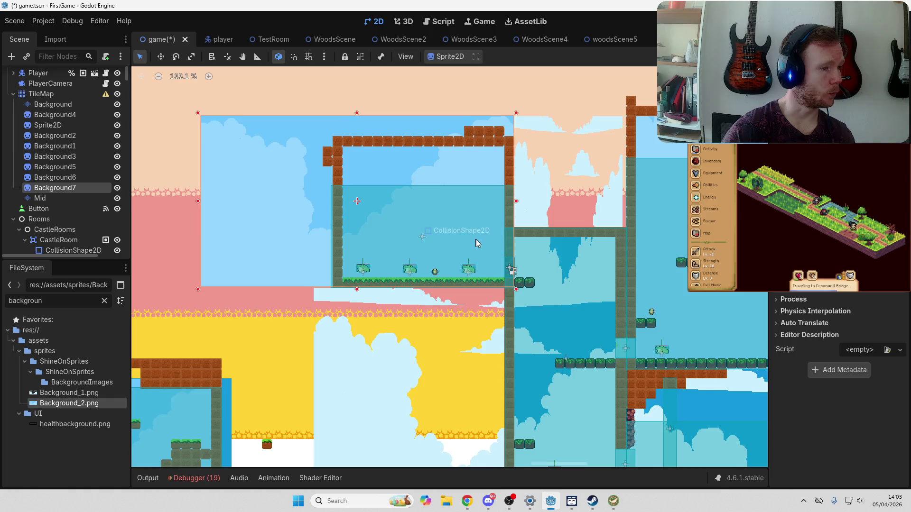
{"action": "scroll", "coordinate": [437, 222], "scroll_direction": "right", "scroll_amount": 5}
{"action": "scroll", "coordinate": [366, 278], "scroll_direction": "down", "scroll_amount": 5}
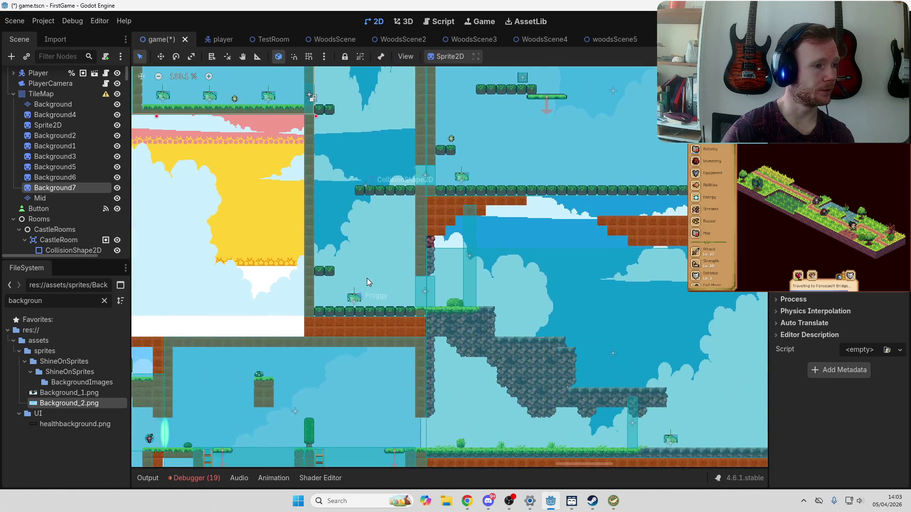
{"action": "scroll", "coordinate": [336, 291], "scroll_direction": "left", "scroll_amount": 5}
{"action": "scroll", "coordinate": [335, 291], "scroll_direction": "left", "scroll_amount": 10}
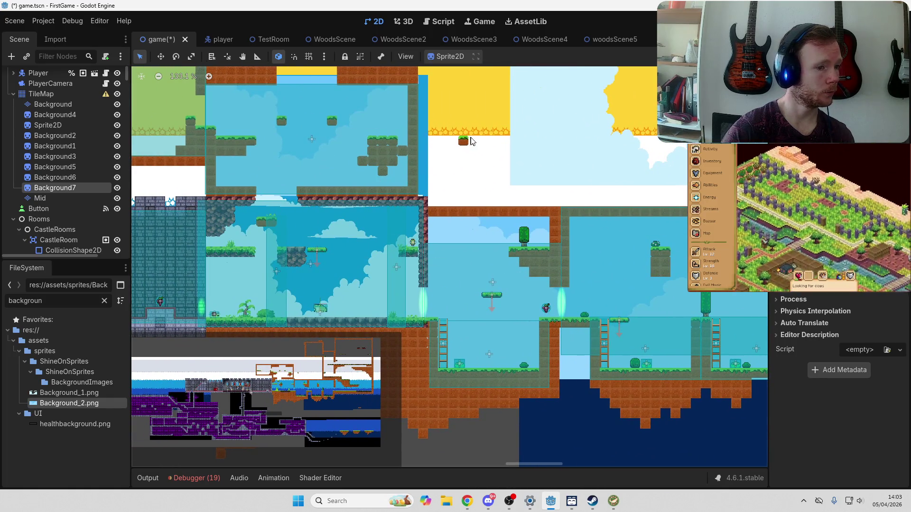
{"action": "scroll", "coordinate": [485, 272], "scroll_direction": "up", "scroll_amount": 2}
{"action": "scroll", "coordinate": [486, 272], "scroll_direction": "up", "scroll_amount": 5}
{"action": "scroll", "coordinate": [464, 284], "scroll_direction": "down", "scroll_amount": 5}
{"action": "scroll", "coordinate": [416, 255], "scroll_direction": "left", "scroll_amount": 10}
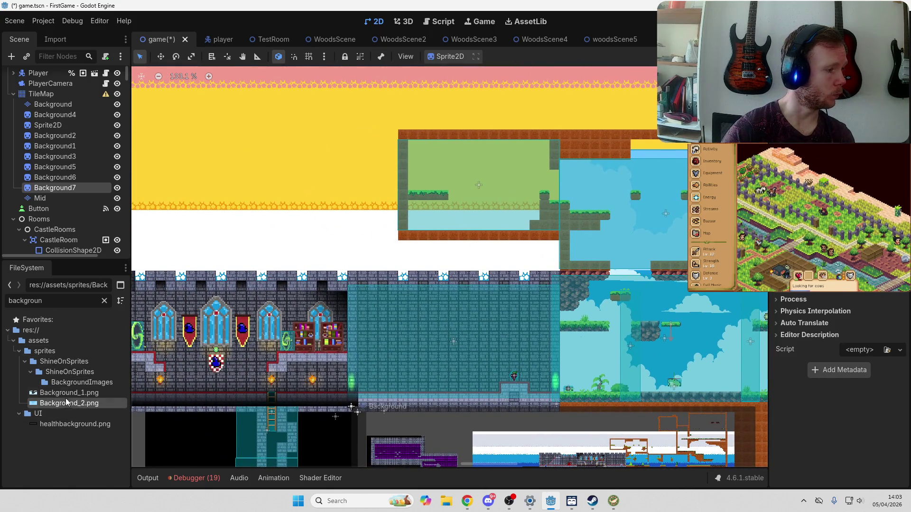
Step: Add Background_1.png as Background8, move it above Mid, and reselect the Background tile layer
{"action": "mouse_move", "coordinate": [69, 393]}
{"action": "left_mouse_down"}
{"action": "mouse_move", "coordinate": [372, 223]}
{"action": "mouse_move", "coordinate": [402, 154]}
{"action": "left_mouse_up"}
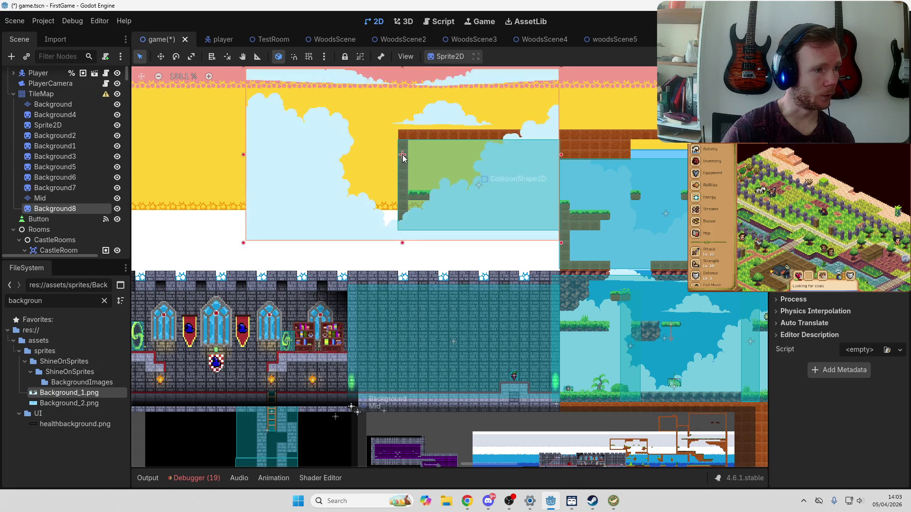
{"action": "left_click", "coordinate": [208, 173]}
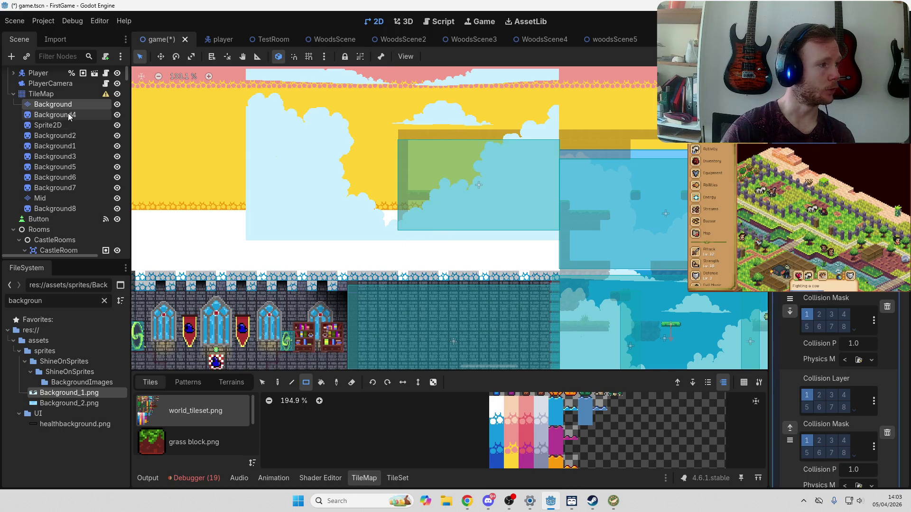
{"action": "left_click_drag", "start_coordinate": [46, 211], "coordinate": [50, 191]}
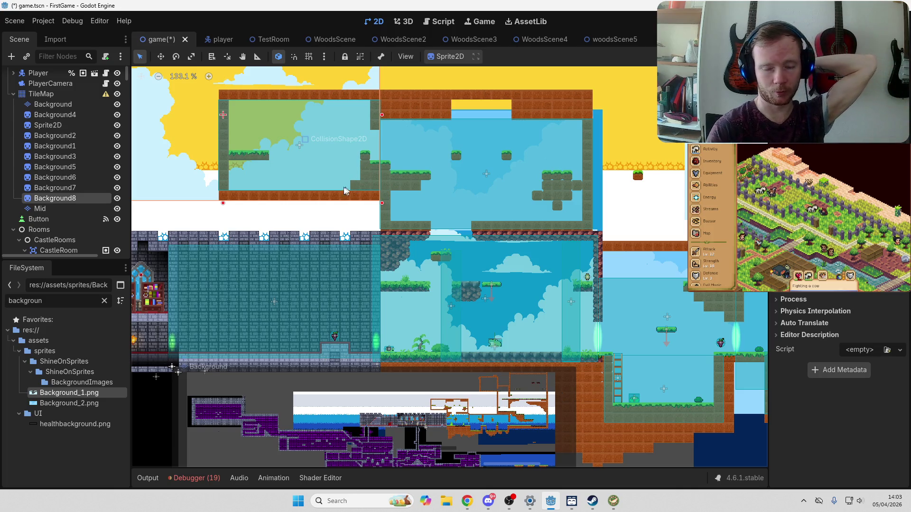
{"action": "left_click", "coordinate": [52, 103]}
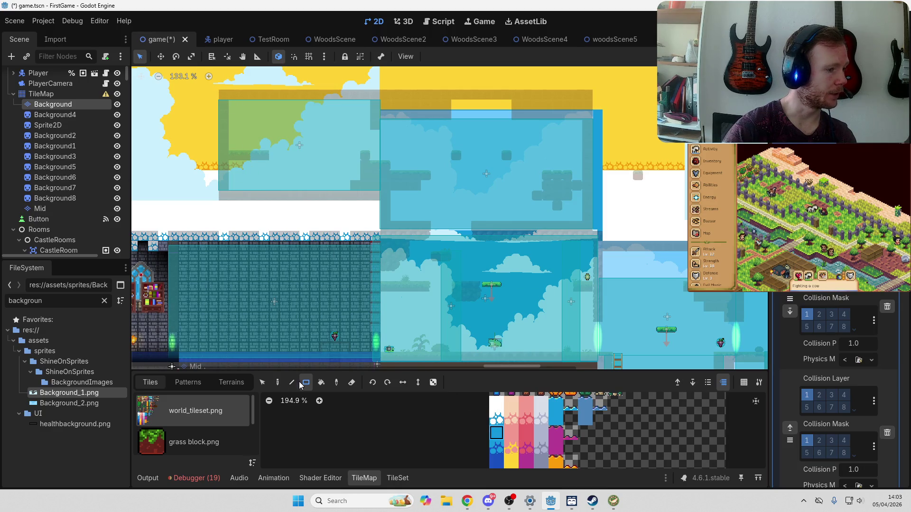
Step: Fill a 14 by 9 tile rectangle in the upper-left room, then pan across the level to review it
{"action": "mouse_move", "coordinate": [231, 109]}
{"action": "left_mouse_down"}
{"action": "mouse_move", "coordinate": [334, 183]}
{"action": "mouse_move", "coordinate": [368, 186]}
{"action": "left_mouse_up"}
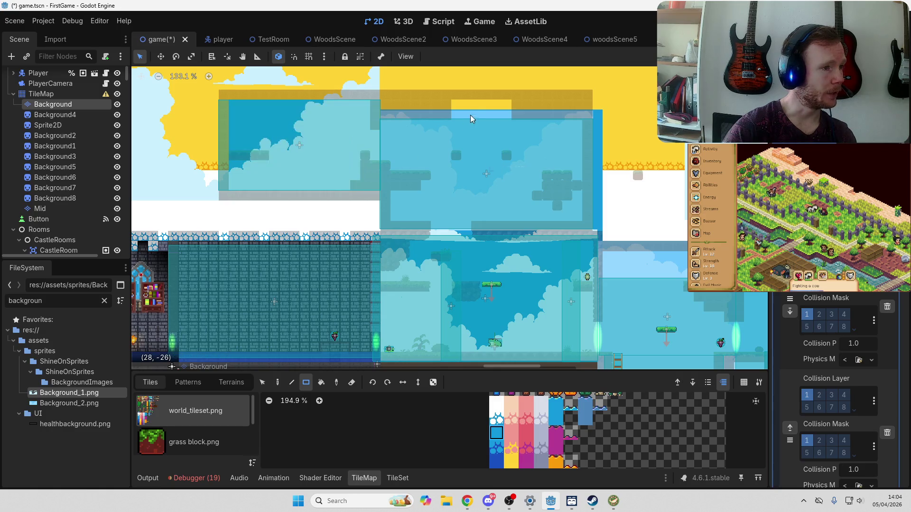
{"action": "scroll", "coordinate": [532, 269], "scroll_direction": "right", "scroll_amount": 10}
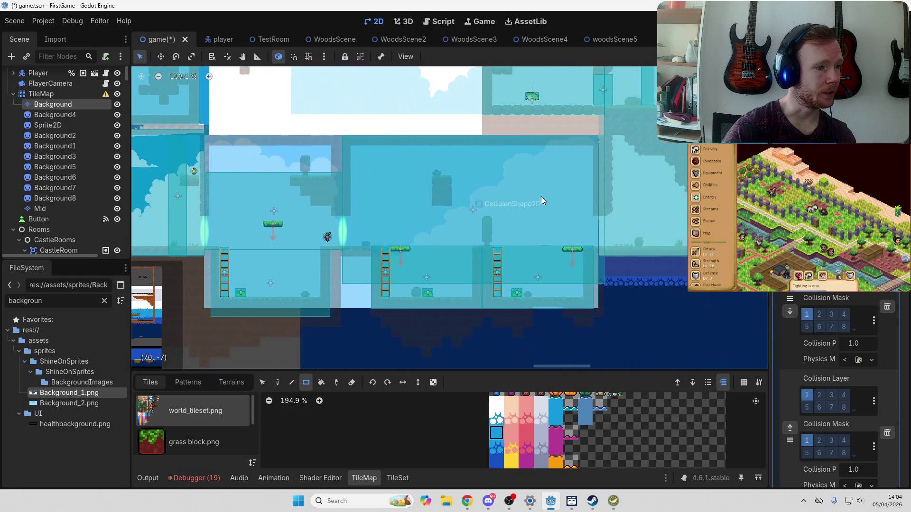
{"action": "left_click_drag", "start_coordinate": [431, 211], "coordinate": [465, 319]}
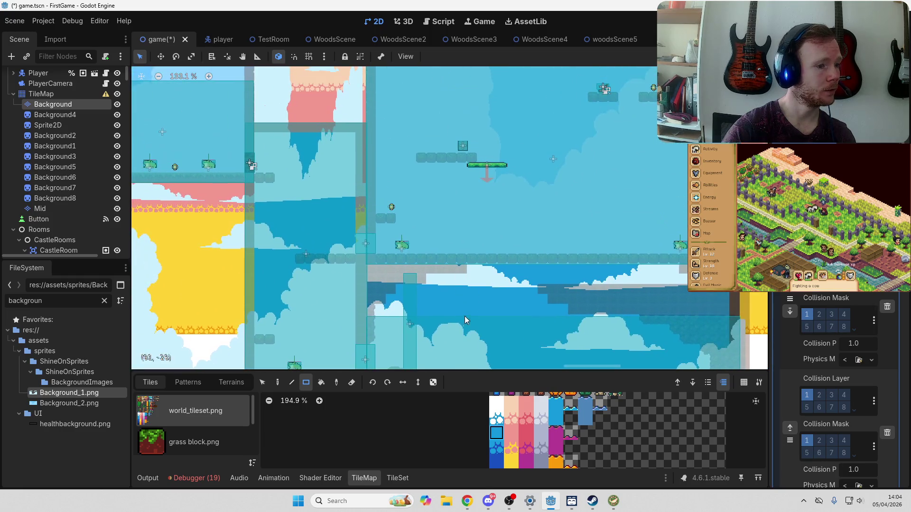
{"action": "left_click_drag", "start_coordinate": [305, 212], "coordinate": [502, 270]}
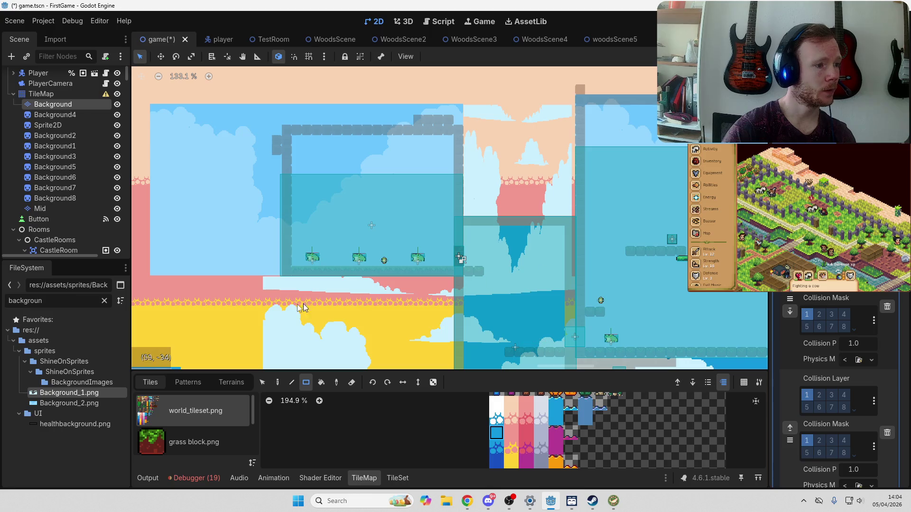
{"action": "mouse_move", "coordinate": [297, 303]}
{"action": "left_mouse_down"}
{"action": "mouse_move", "coordinate": [500, 161]}
{"action": "mouse_move", "coordinate": [478, 230]}
{"action": "mouse_move", "coordinate": [519, 194]}
{"action": "mouse_move", "coordinate": [493, 156]}
{"action": "mouse_move", "coordinate": [344, 243]}
{"action": "left_mouse_up"}
{"action": "scroll", "coordinate": [352, 252], "scroll_direction": "down", "scroll_amount": 15}
{"action": "scroll", "coordinate": [315, 289], "scroll_direction": "up", "scroll_amount": 5}
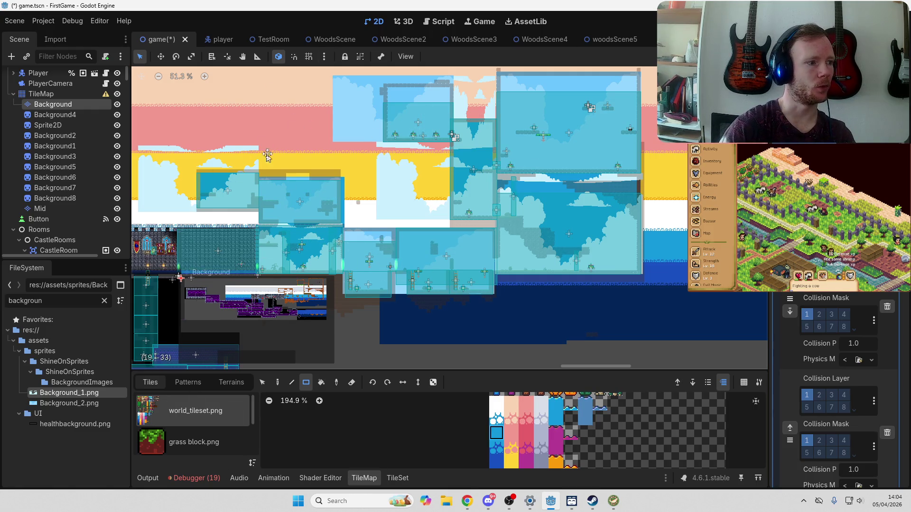
{"action": "left_click_drag", "start_coordinate": [266, 157], "coordinate": [469, 169]}
{"action": "key", "text": "ctrl+s"}
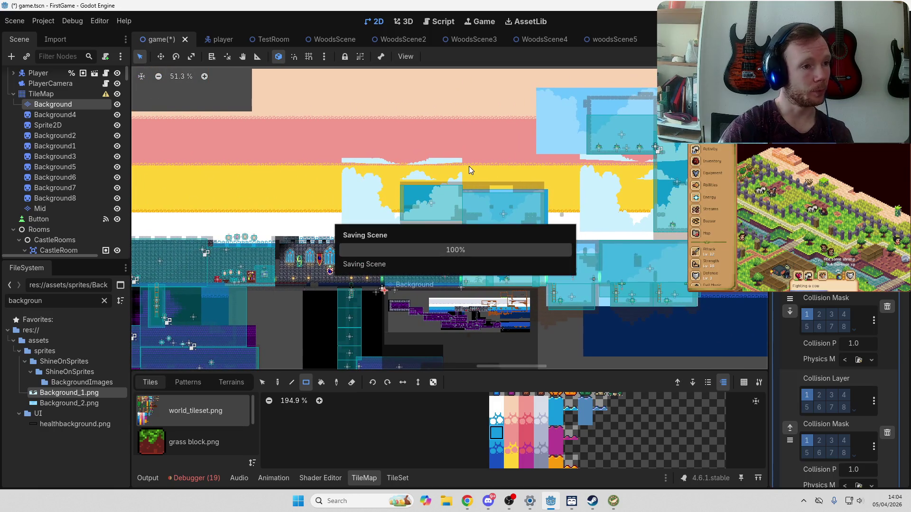
{"action": "scroll", "coordinate": [609, 255], "scroll_direction": "up", "scroll_amount": 4}
{"action": "scroll", "coordinate": [609, 256], "scroll_direction": "up", "scroll_amount": 2}
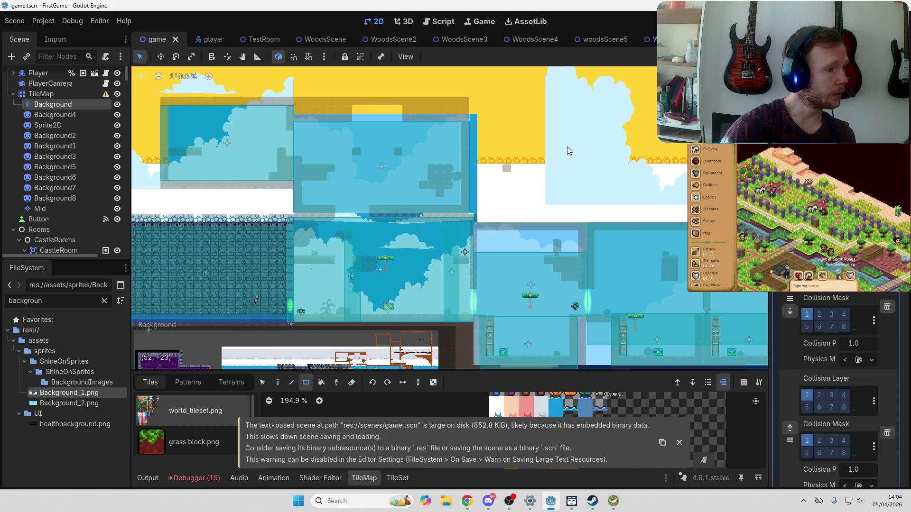
{"action": "left_click", "coordinate": [679, 443]}
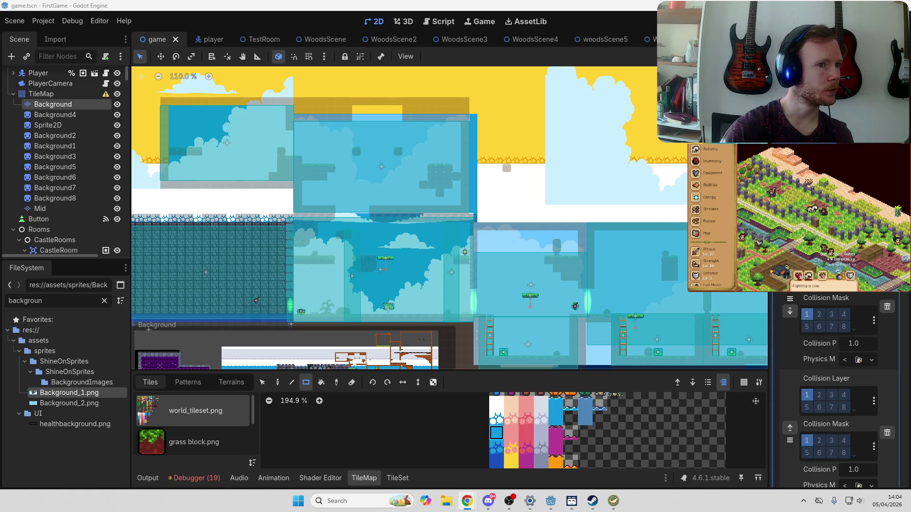
{"action": "key", "text": "alt+Tab"}
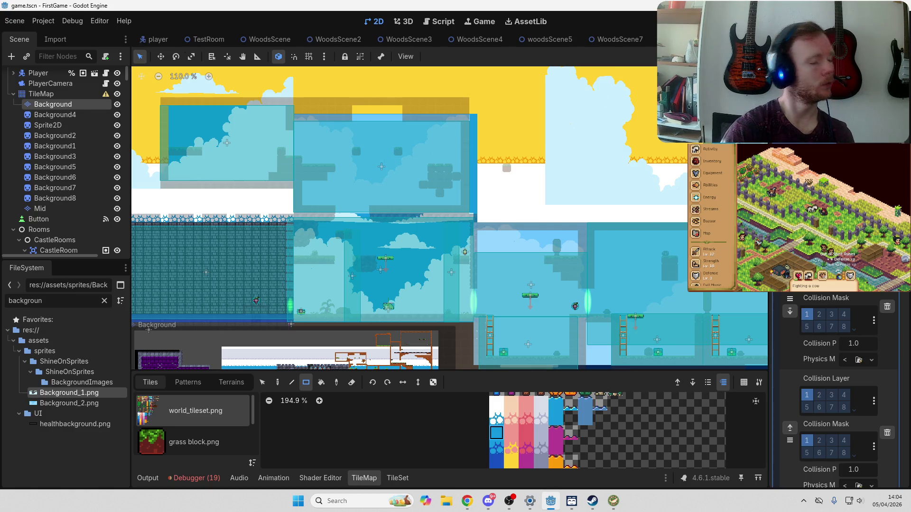
{"action": "scroll", "coordinate": [393, 39], "scroll_direction": "down", "scroll_amount": 5}
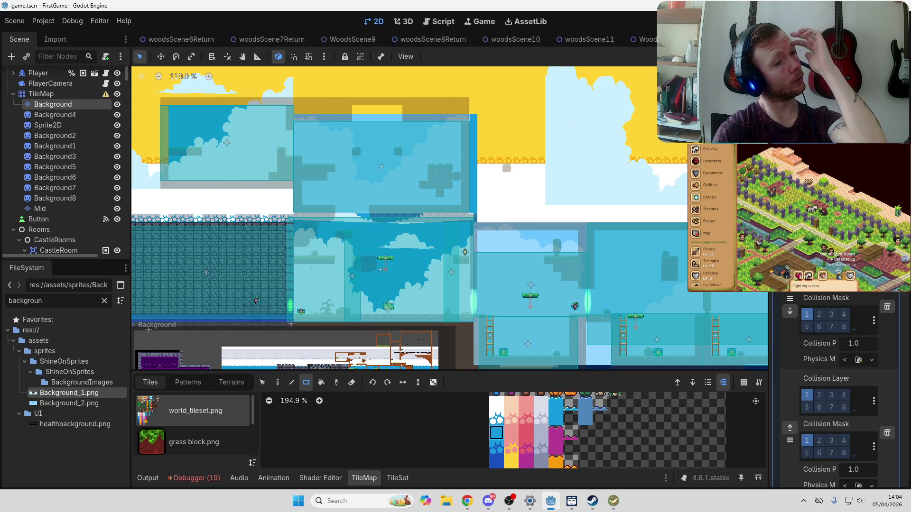
{"action": "scroll", "coordinate": [474, 39], "scroll_direction": "down", "scroll_amount": 1}
Step: Open WoodsScene13, select its Mid layer, and switch the Tiles panel to the SheetB.png atlas
{"action": "left_click", "coordinate": [635, 39]}
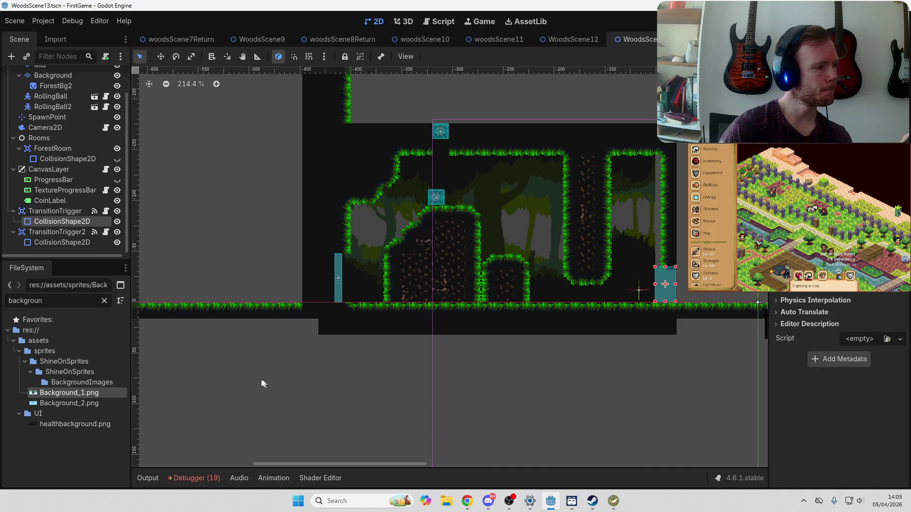
{"action": "scroll", "coordinate": [78, 145], "scroll_direction": "up", "scroll_amount": 3}
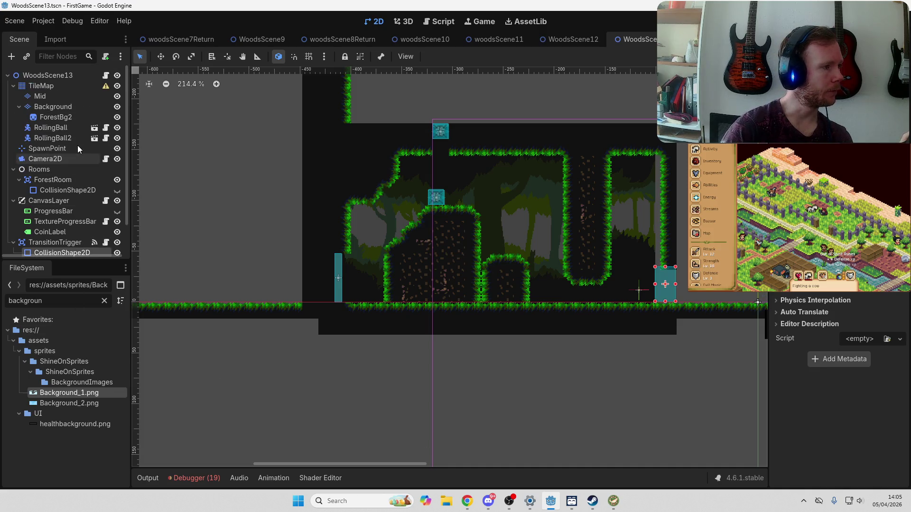
{"action": "left_click", "coordinate": [71, 95]}
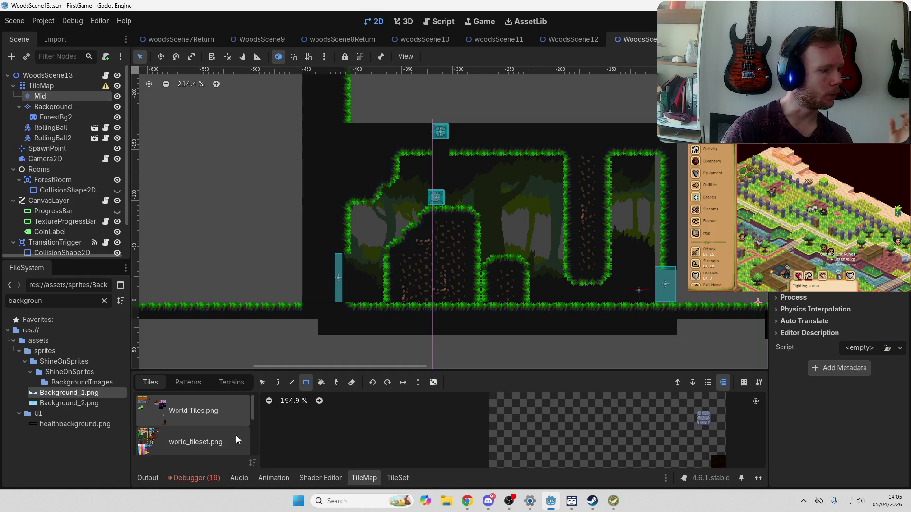
{"action": "scroll", "coordinate": [213, 431], "scroll_direction": "down", "scroll_amount": 5}
{"action": "left_click", "coordinate": [205, 410]}
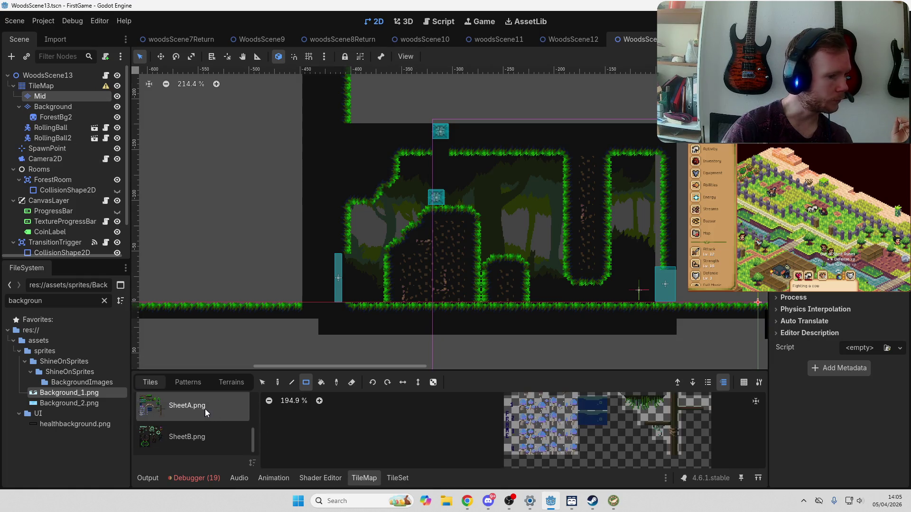
{"action": "left_click", "coordinate": [203, 437]}
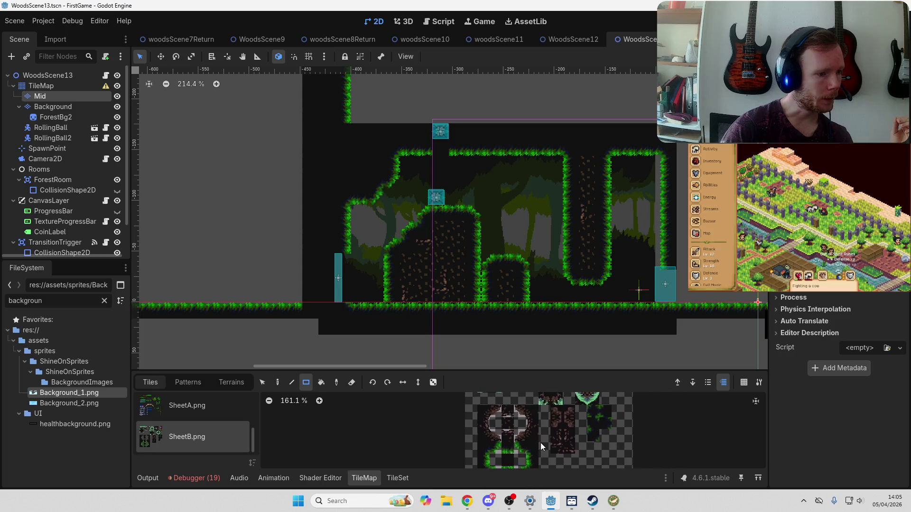
{"action": "scroll", "coordinate": [540, 443], "scroll_direction": "up", "scroll_amount": 2}
{"action": "scroll", "coordinate": [534, 457], "scroll_direction": "up", "scroll_amount": 1}
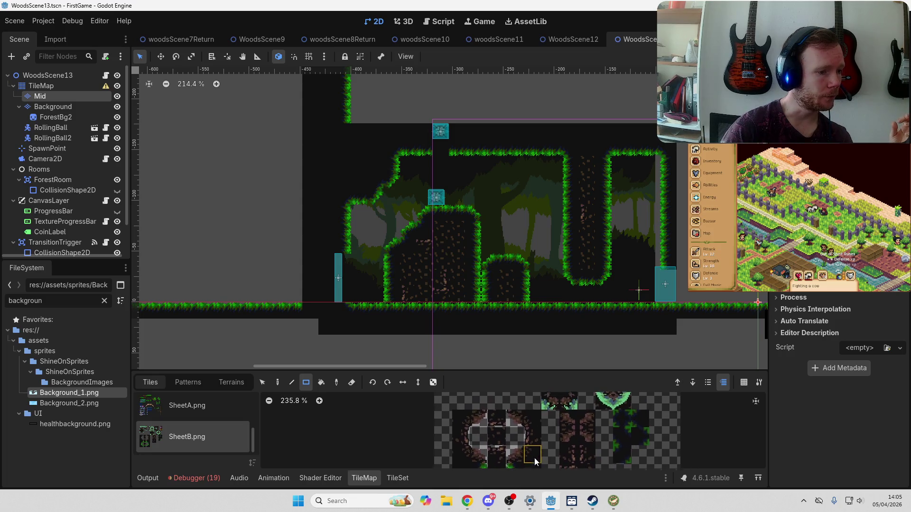
{"action": "scroll", "coordinate": [520, 441], "scroll_direction": "up", "scroll_amount": 2}
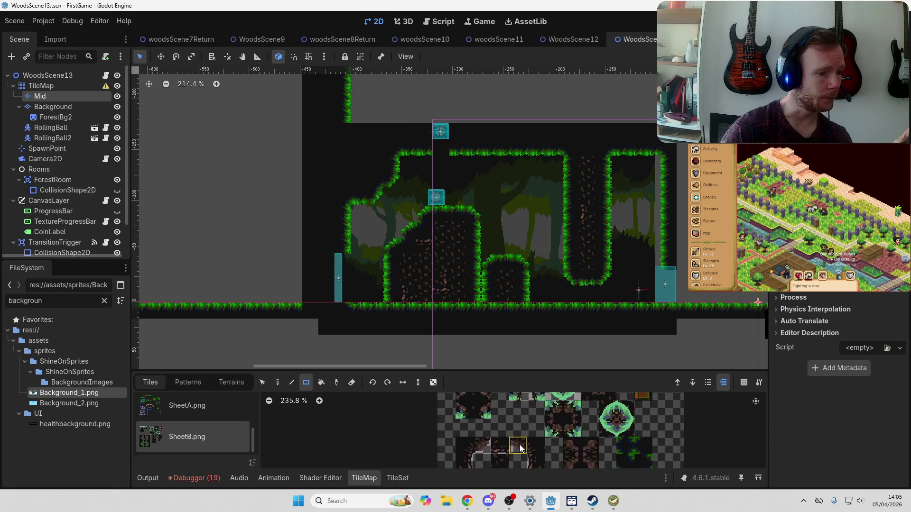
{"action": "scroll", "coordinate": [523, 437], "scroll_direction": "down", "scroll_amount": 2}
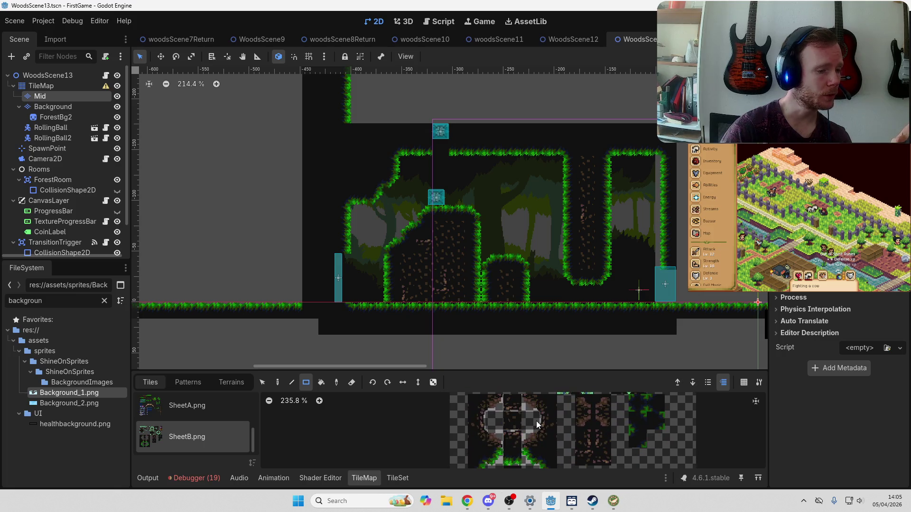
Step: With Pencil, paint SheetB dirt tiles on the ground row and top grass edge, then open TileSet
{"action": "left_click", "coordinate": [512, 440]}
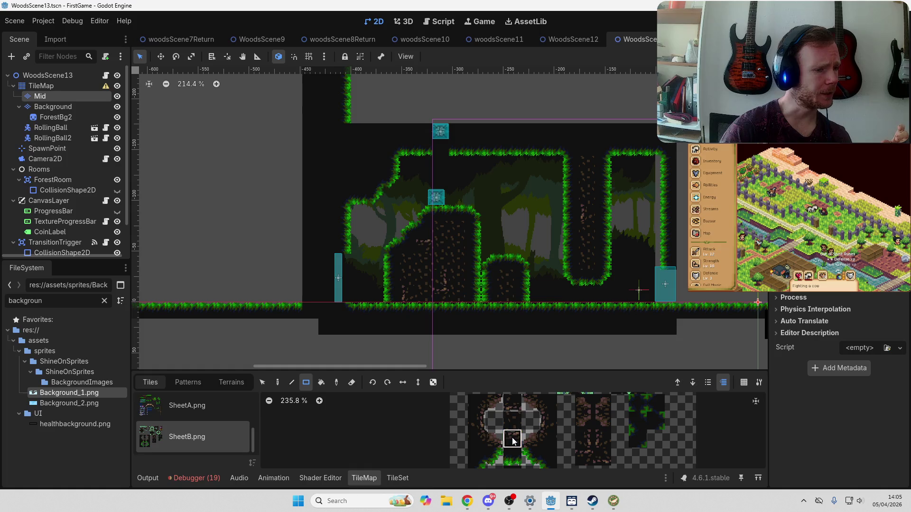
{"action": "left_click", "coordinate": [278, 383]}
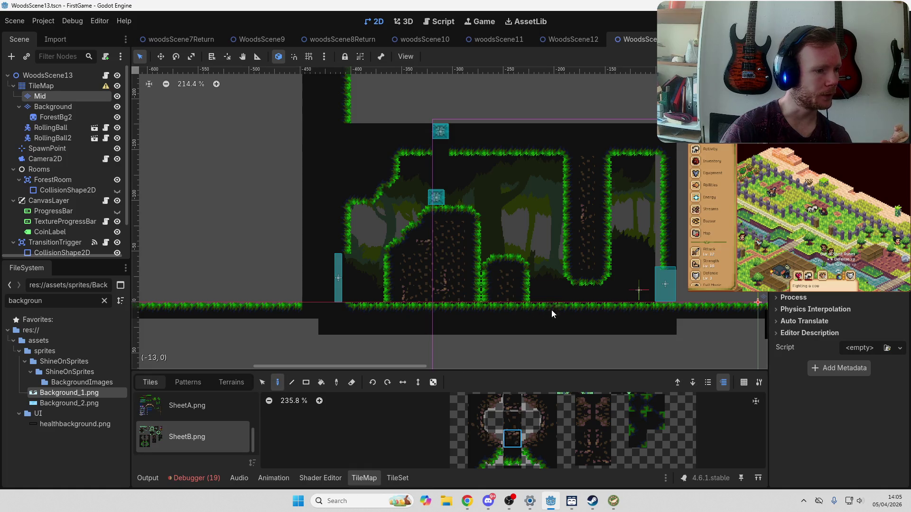
{"action": "left_click", "coordinate": [551, 309]}
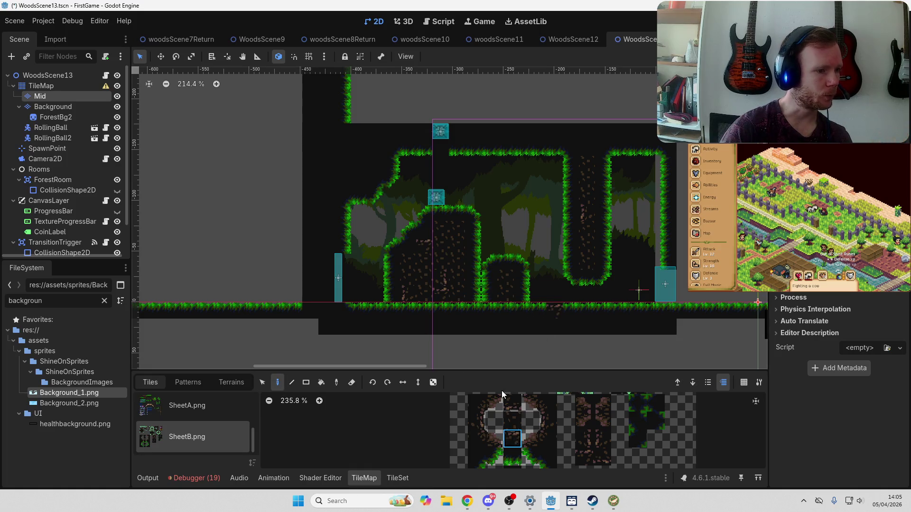
{"action": "left_click", "coordinate": [512, 402]}
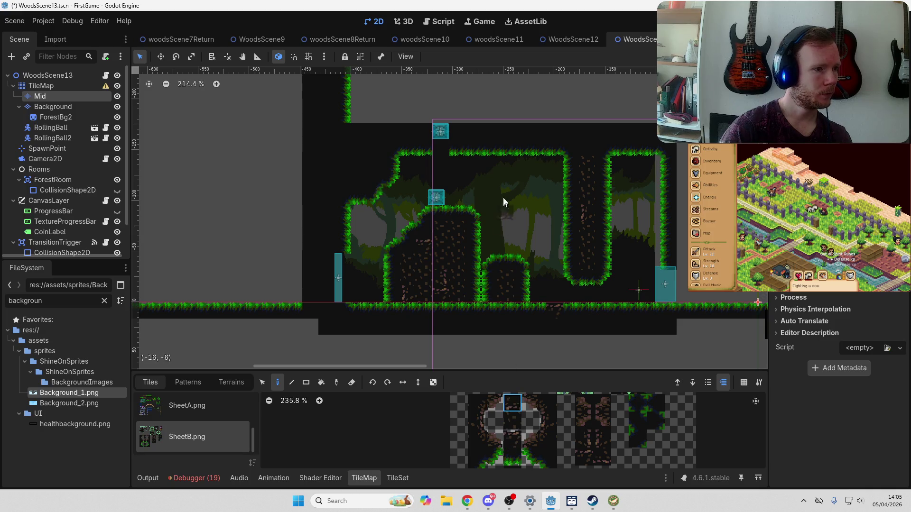
{"action": "left_click", "coordinate": [492, 152]}
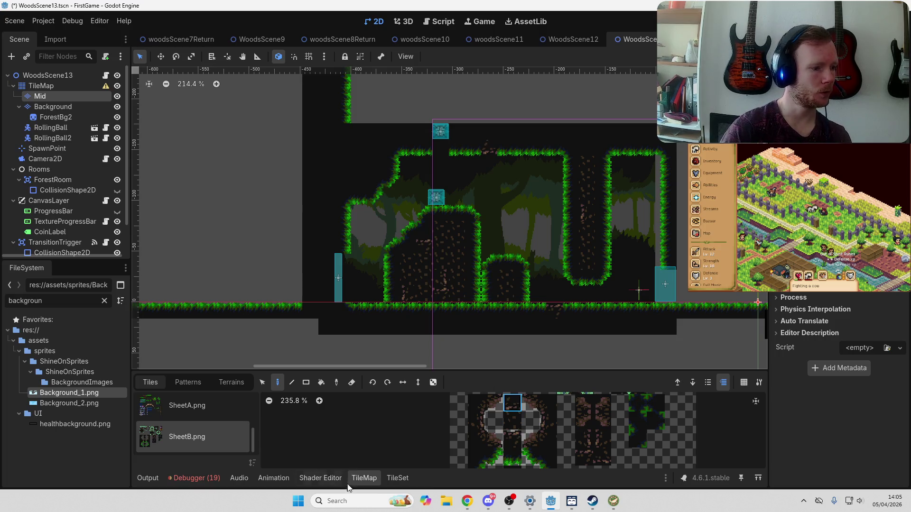
{"action": "left_click", "coordinate": [397, 478]}
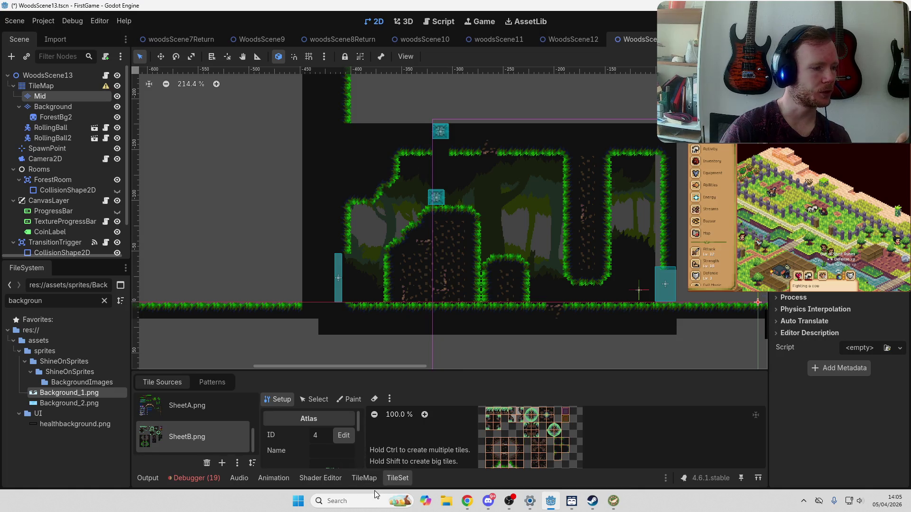
Step: Paint a Physics Layer 0 collision shape onto a SheetB atlas tile
{"action": "left_click", "coordinate": [353, 399]}
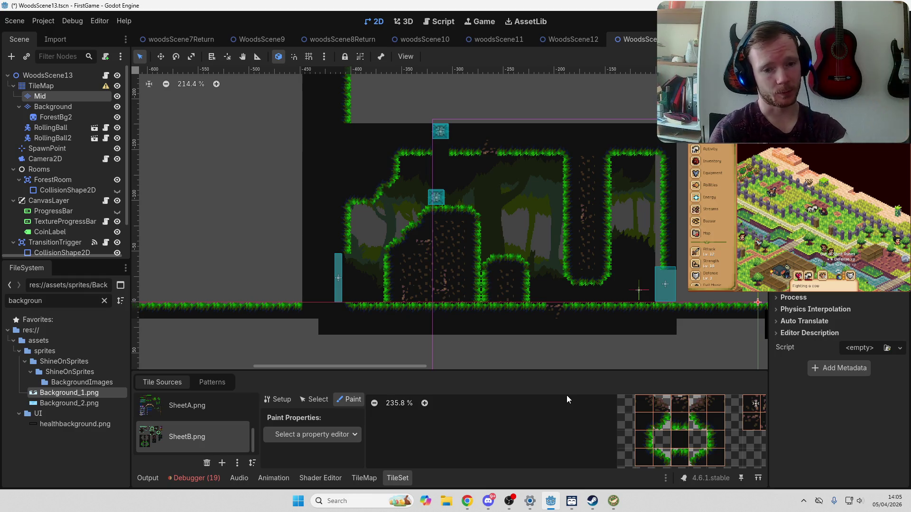
{"action": "mouse_move", "coordinate": [604, 314]}
{"action": "left_mouse_down"}
{"action": "mouse_move", "coordinate": [545, 304]}
{"action": "mouse_move", "coordinate": [531, 282]}
{"action": "left_mouse_up"}
{"action": "left_click", "coordinate": [281, 432]}
{"action": "left_click", "coordinate": [314, 435]}
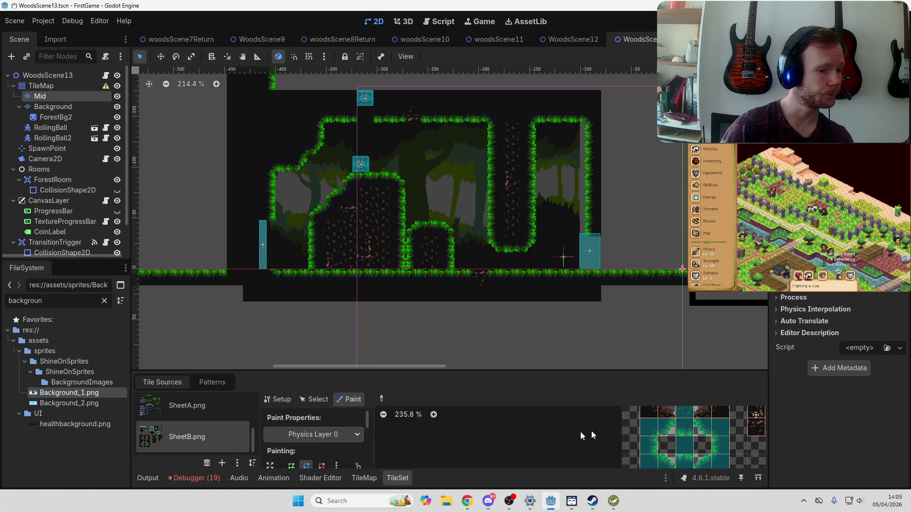
{"action": "scroll", "coordinate": [678, 432], "scroll_direction": "up", "scroll_amount": 6}
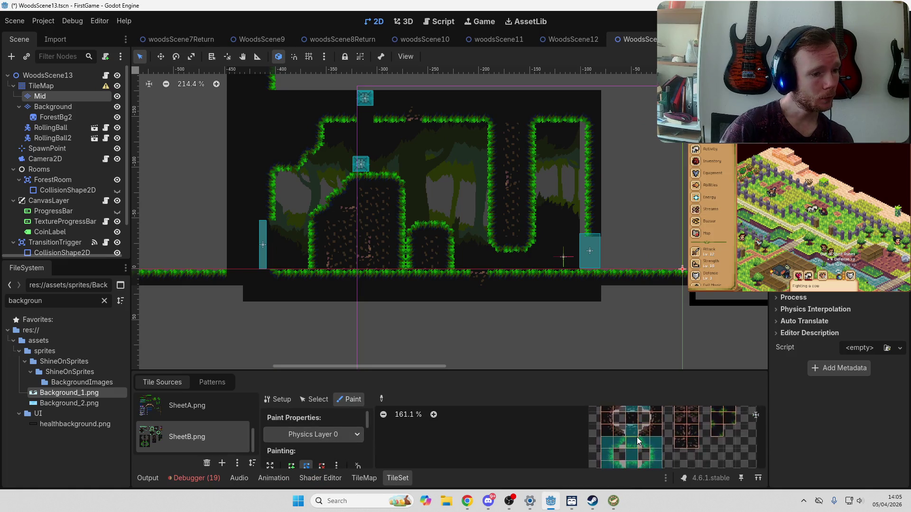
{"action": "left_click", "coordinate": [636, 437]}
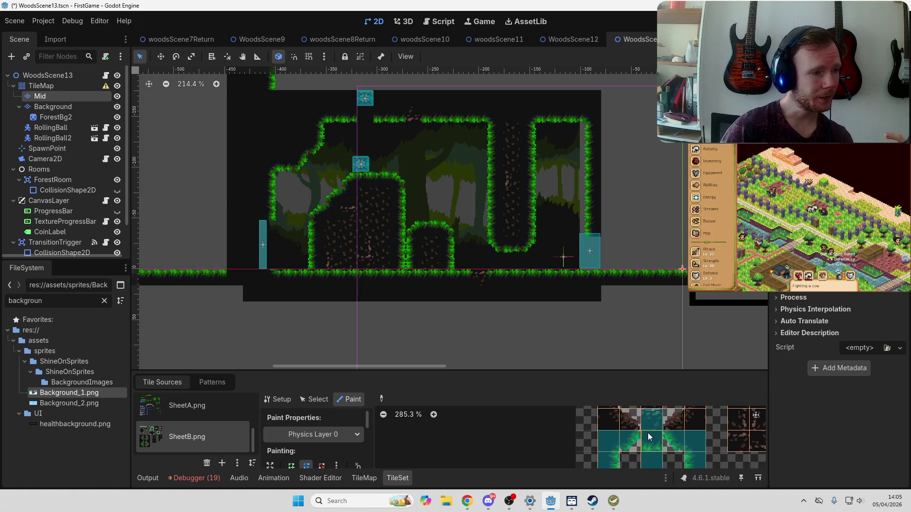
Step: Save WoodsScene13 and switch over to the browser window
{"action": "left_click_drag", "start_coordinate": [314, 221], "coordinate": [343, 254]}
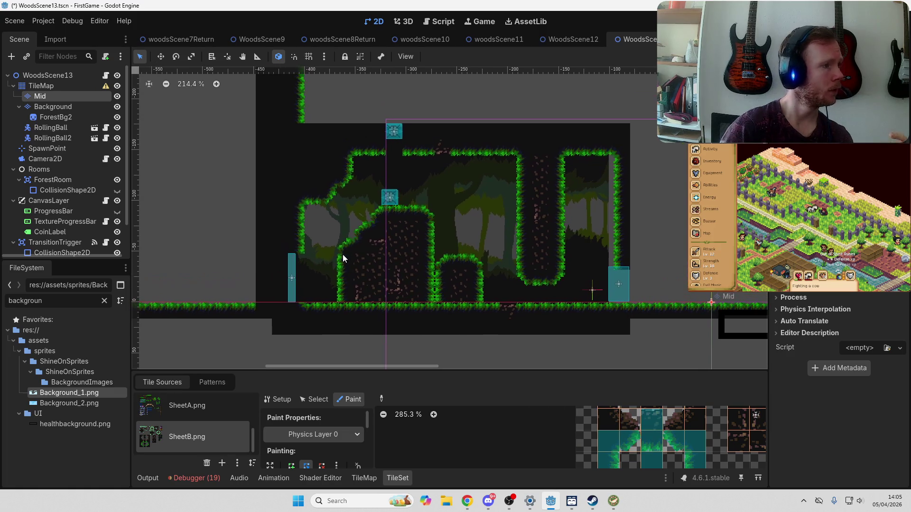
{"action": "key", "text": "ctrl+s"}
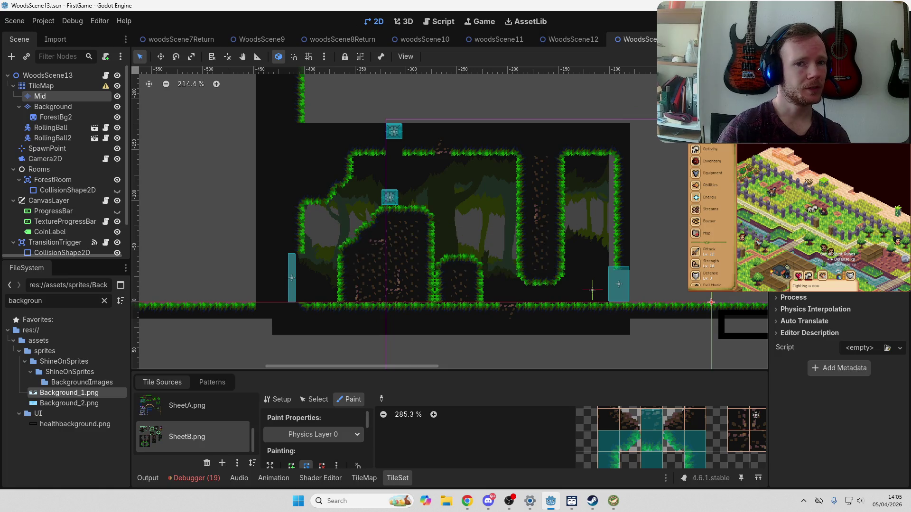
{"action": "key", "text": "alt+Tab"}
{"action": "key", "text": "ctrl+n"}
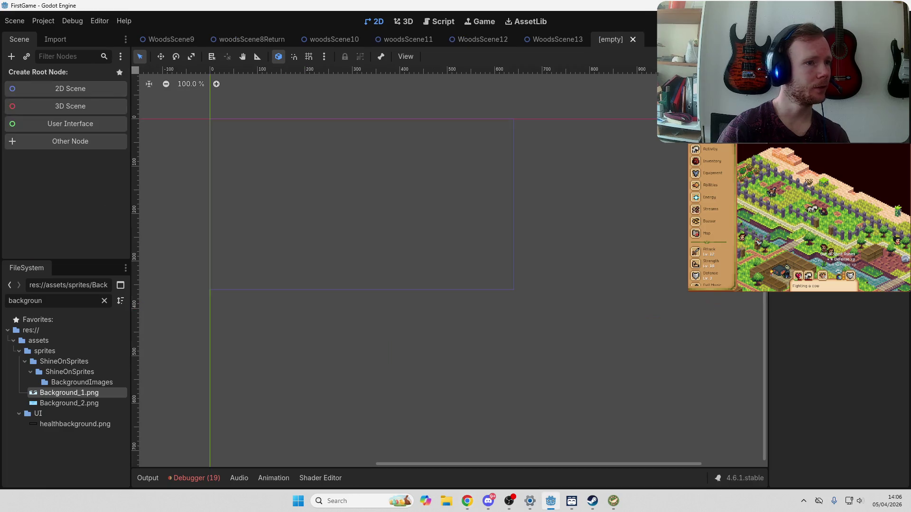
{"action": "left_click", "coordinate": [544, 41]}
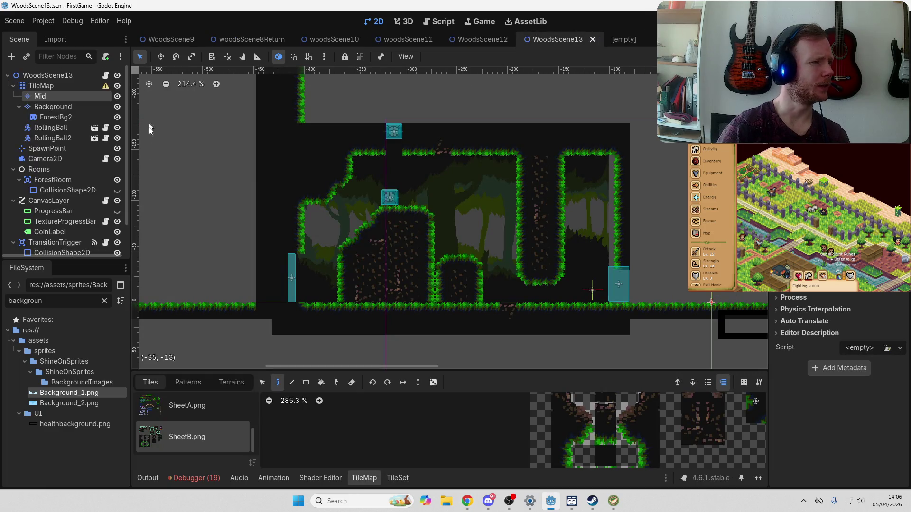
{"action": "left_click", "coordinate": [105, 301]}
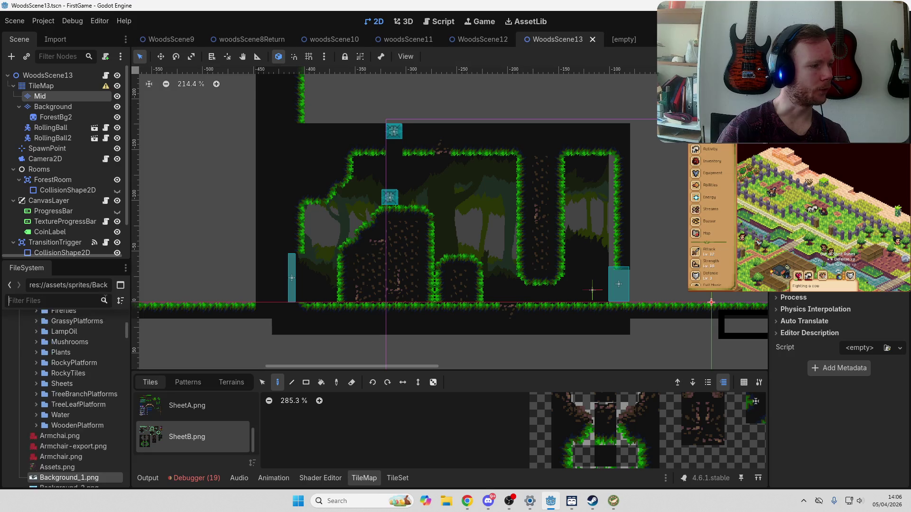
{"action": "scroll", "coordinate": [88, 372], "scroll_direction": "down", "scroll_amount": 5}
{"action": "scroll", "coordinate": [88, 370], "scroll_direction": "up", "scroll_amount": 5}
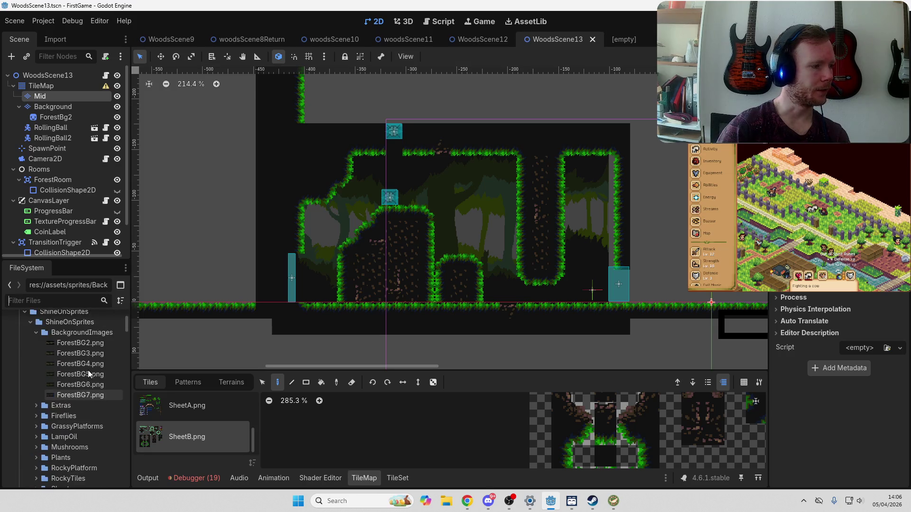
{"action": "left_click", "coordinate": [19, 344]}
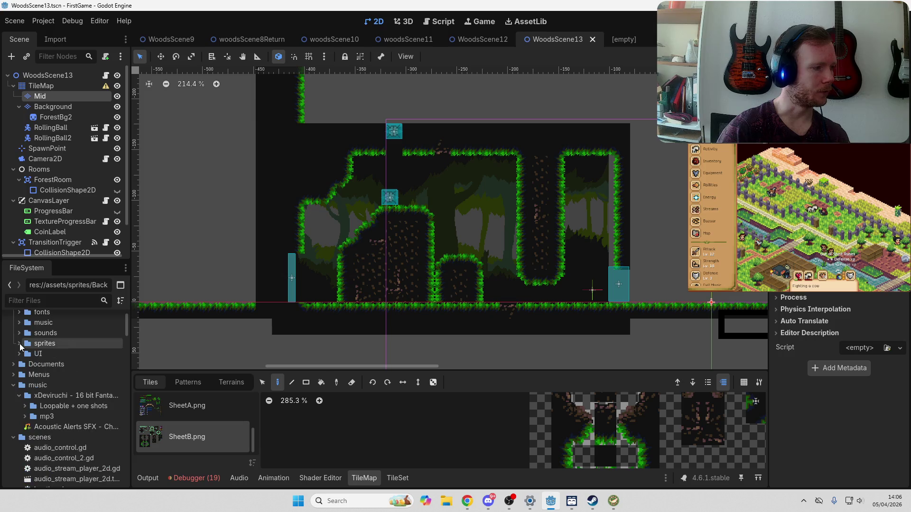
{"action": "left_click", "coordinate": [14, 385]}
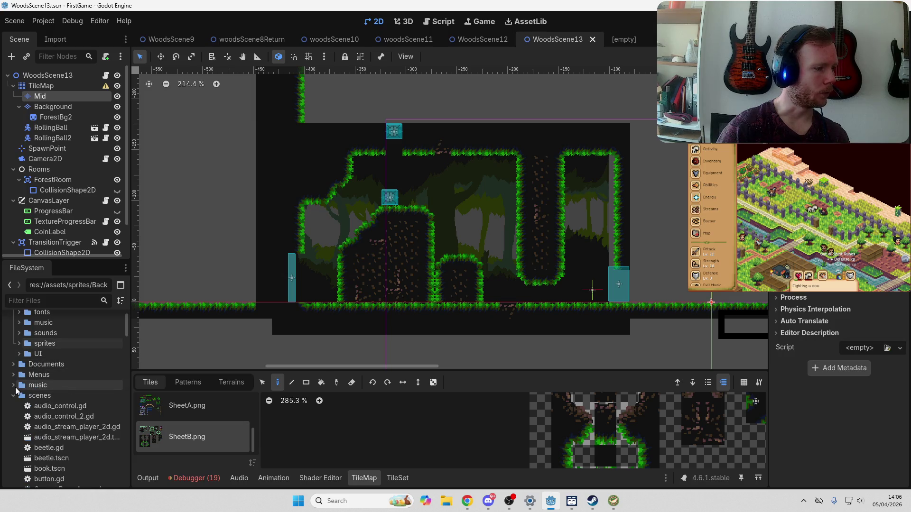
{"action": "left_click", "coordinate": [14, 397]}
{"action": "scroll", "coordinate": [52, 376], "scroll_direction": "down", "scroll_amount": 4}
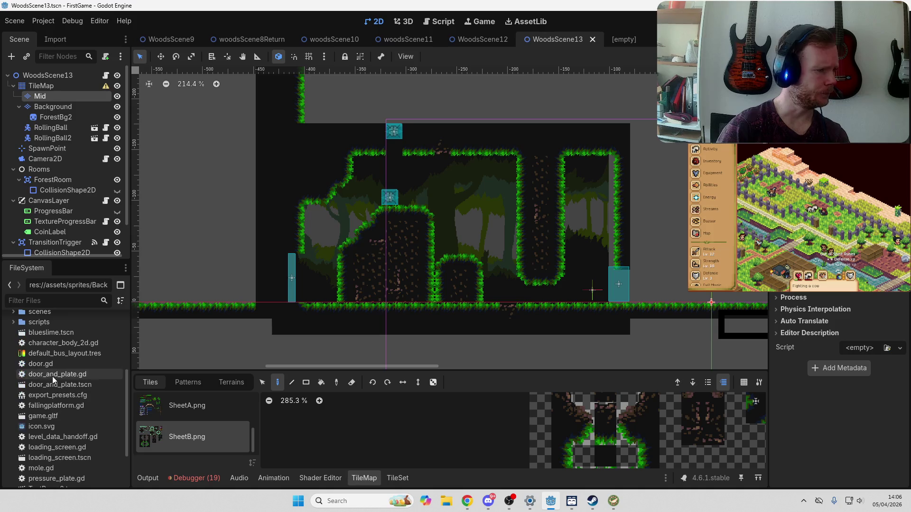
{"action": "scroll", "coordinate": [45, 376], "scroll_direction": "up", "scroll_amount": 3}
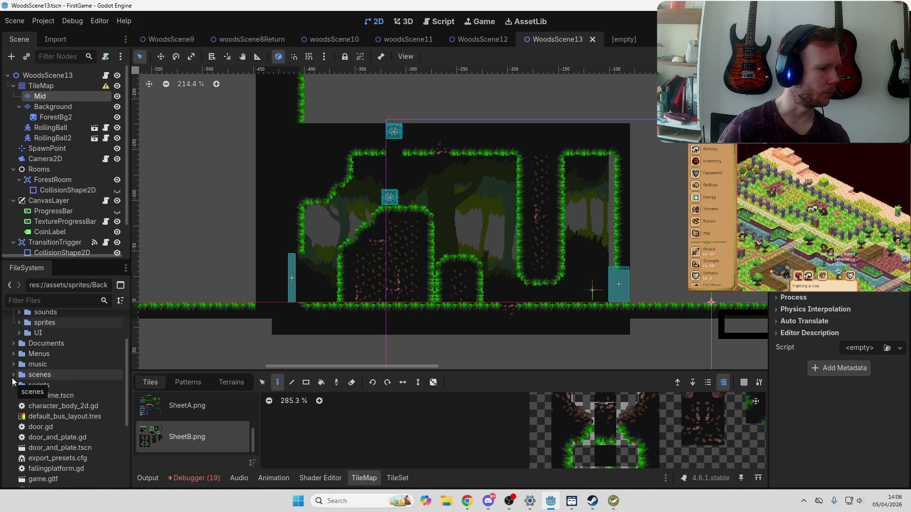
{"action": "left_click", "coordinate": [12, 376]}
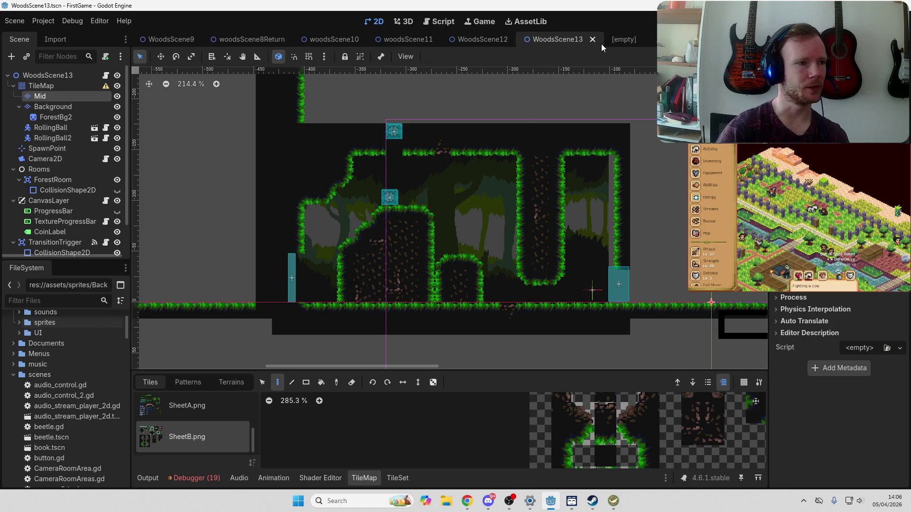
{"action": "key", "text": "alt+Tab"}
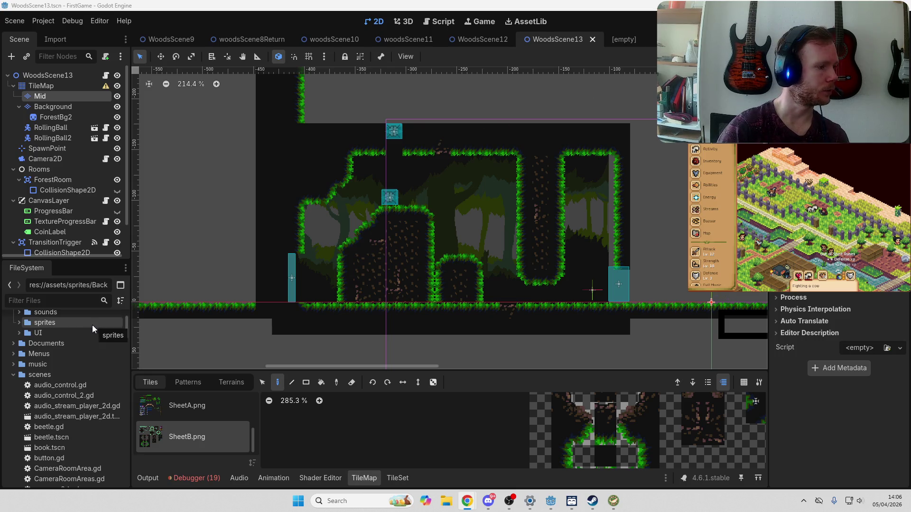
{"action": "scroll", "coordinate": [76, 397], "scroll_direction": "down", "scroll_amount": 10}
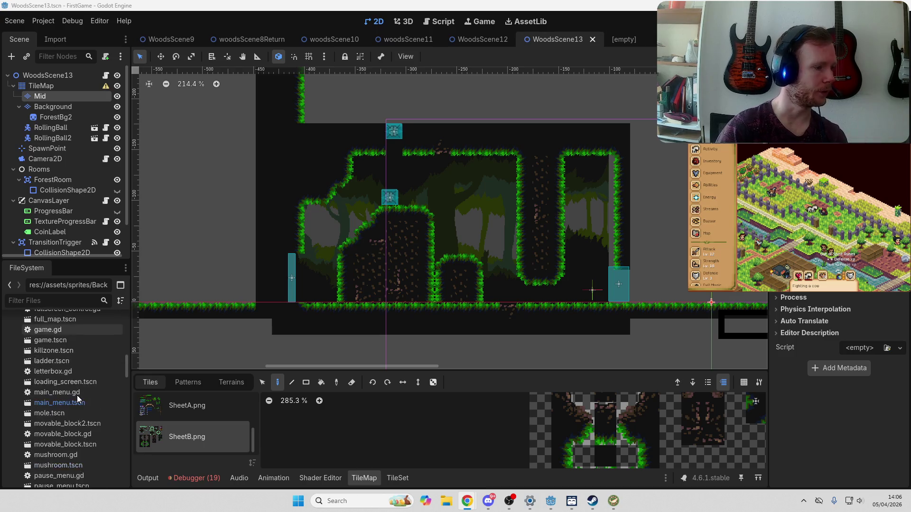
{"action": "scroll", "coordinate": [77, 395], "scroll_direction": "down", "scroll_amount": 10}
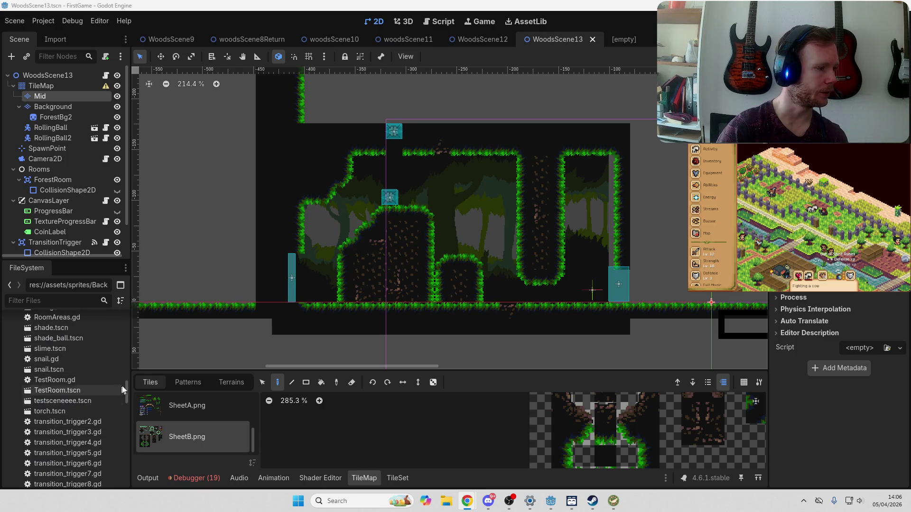
{"action": "left_click_drag", "start_coordinate": [125, 388], "coordinate": [121, 454]}
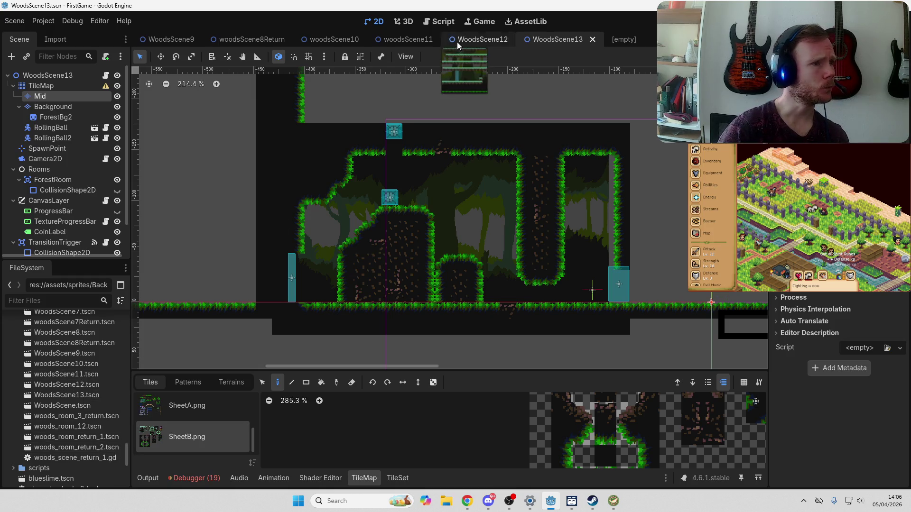
Step: Look over the woodsScene11 level, then switch to the woodsScene10 level
{"action": "left_click", "coordinate": [400, 42]}
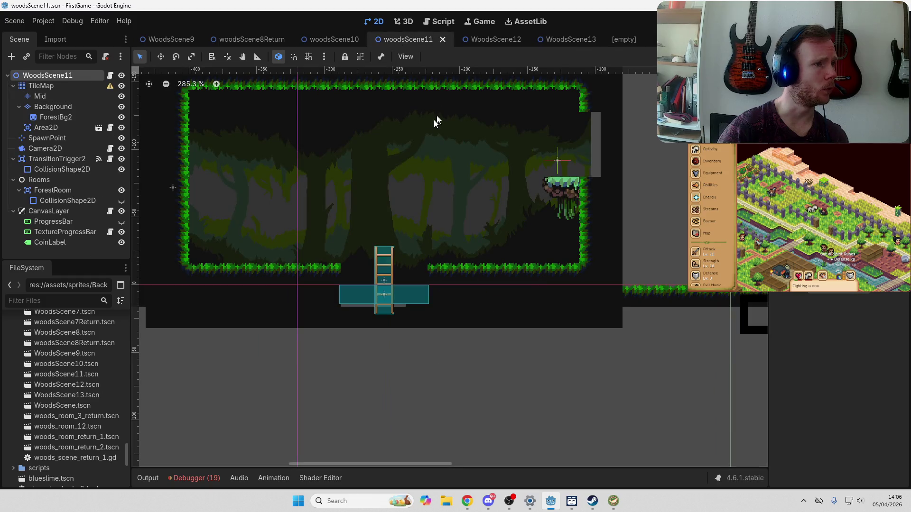
{"action": "left_click_drag", "start_coordinate": [452, 139], "coordinate": [491, 216]}
{"action": "left_click", "coordinate": [345, 34]}
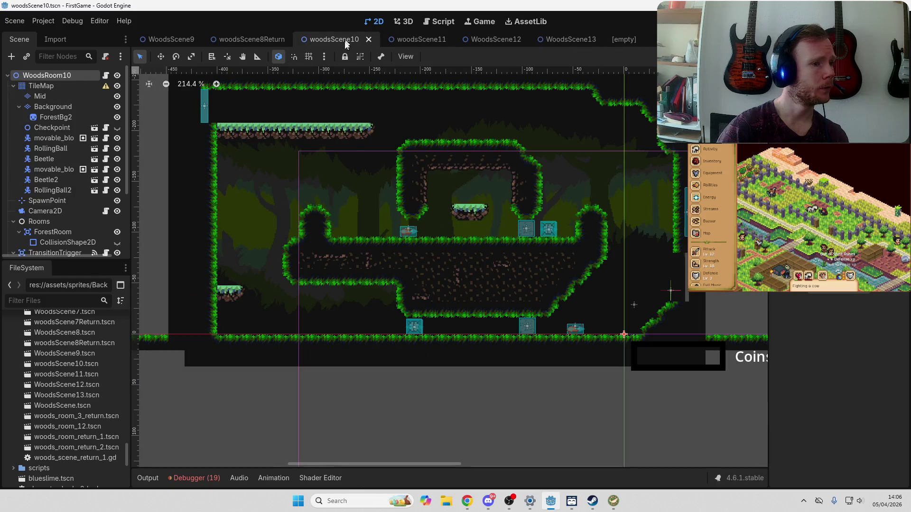
Step: Duplicate woodsScene10.tscn in FileSystem as woodsScene14
{"action": "right_click", "coordinate": [65, 364]}
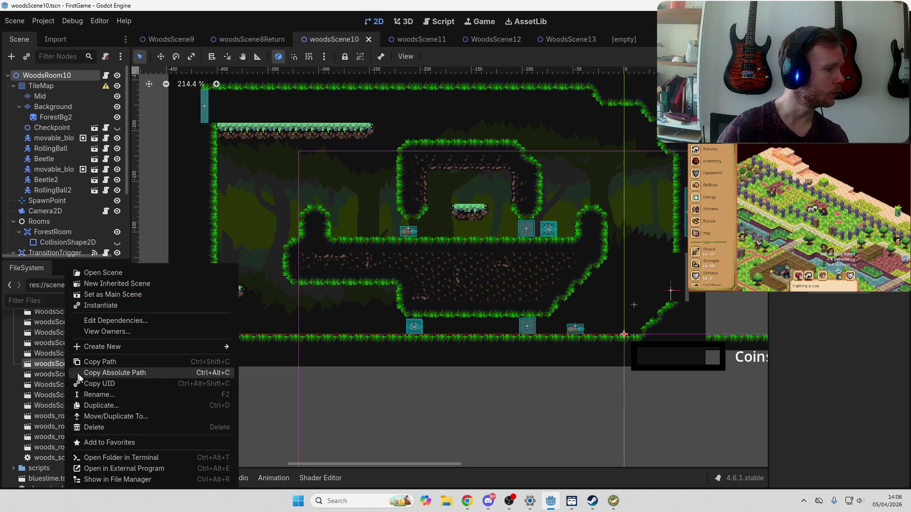
{"action": "left_click", "coordinate": [125, 406]}
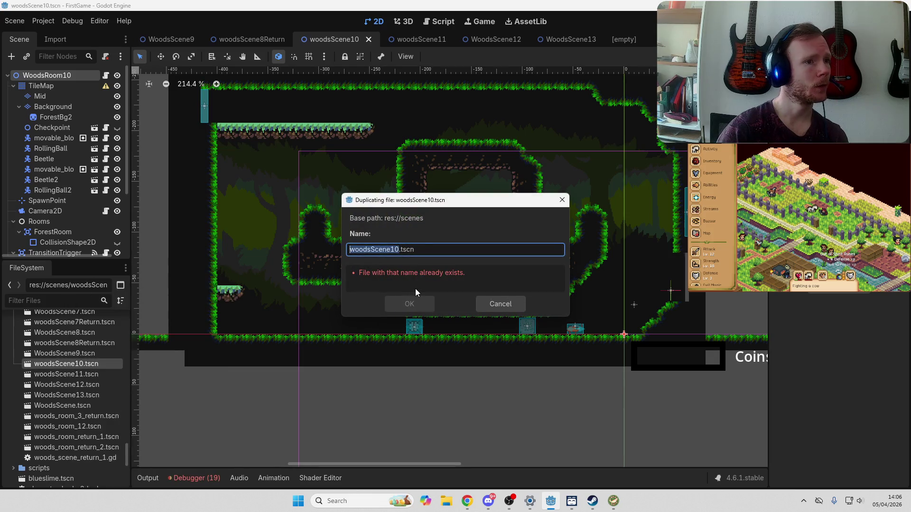
{"action": "type", "text": "woodsScene14"}
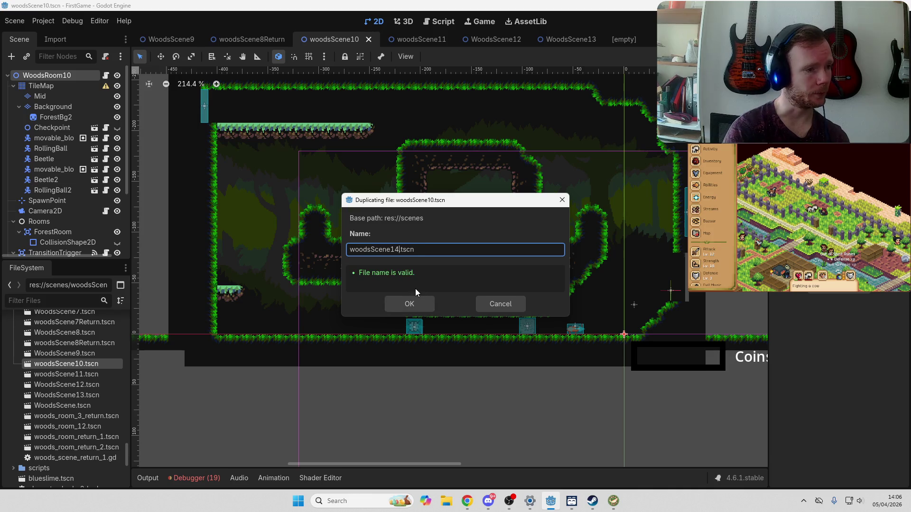
{"action": "left_click", "coordinate": [407, 302]}
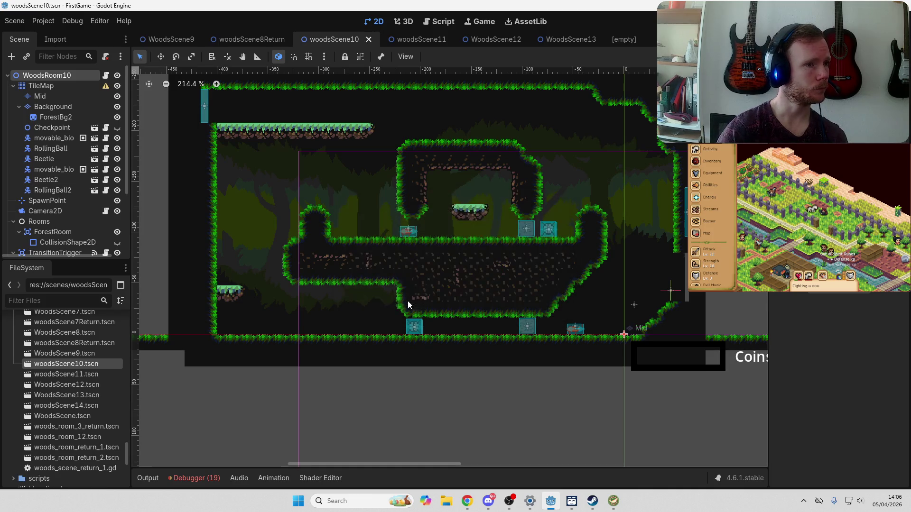
Step: Drop woodsScene14.tscn into the empty scene and begin renaming the WoodsRoom10 root to WoodsScene14
{"action": "left_click", "coordinate": [623, 39]}
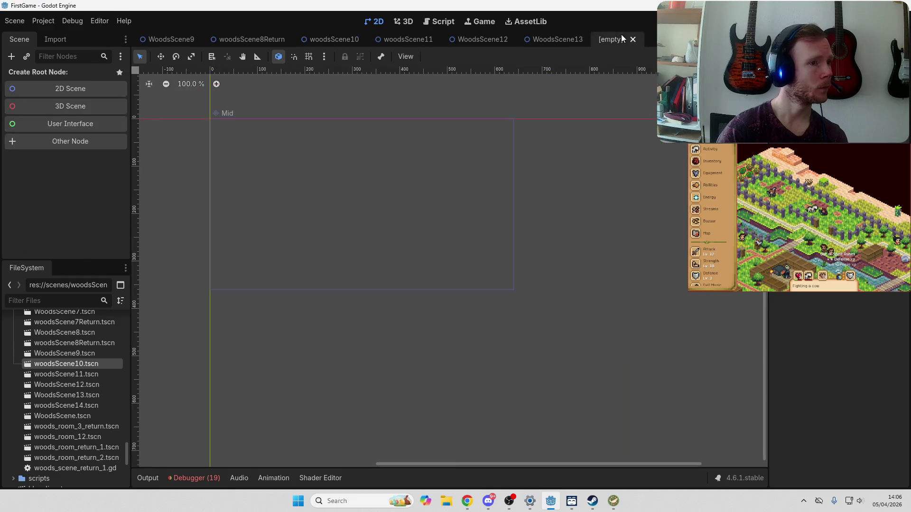
{"action": "mouse_move", "coordinate": [52, 406]}
{"action": "left_mouse_down"}
{"action": "mouse_move", "coordinate": [315, 173]}
{"action": "mouse_move", "coordinate": [353, 183]}
{"action": "left_mouse_up"}
{"action": "mouse_move", "coordinate": [204, 142]}
{"action": "left_mouse_down"}
{"action": "mouse_move", "coordinate": [433, 358]}
{"action": "mouse_move", "coordinate": [485, 380]}
{"action": "left_mouse_up"}
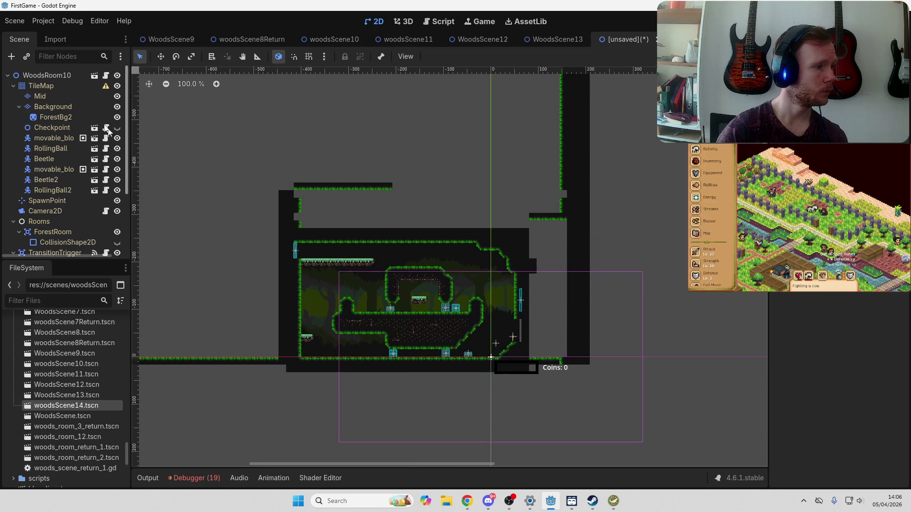
{"action": "double_click", "coordinate": [73, 75]}
{"action": "type", "text": "W"}
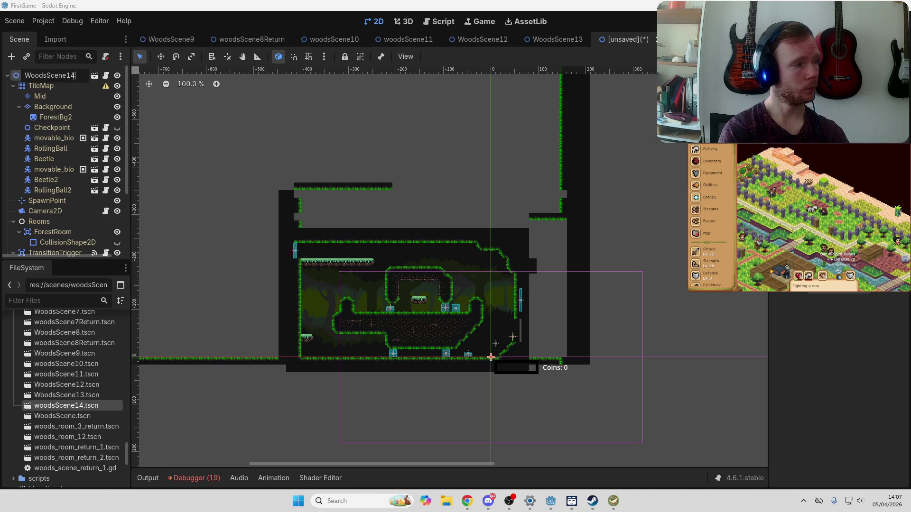
Step: Commit the root name and save as res://scenes/WoodsScene14.tscn, overwriting the existing file
{"action": "key", "text": "Return"}
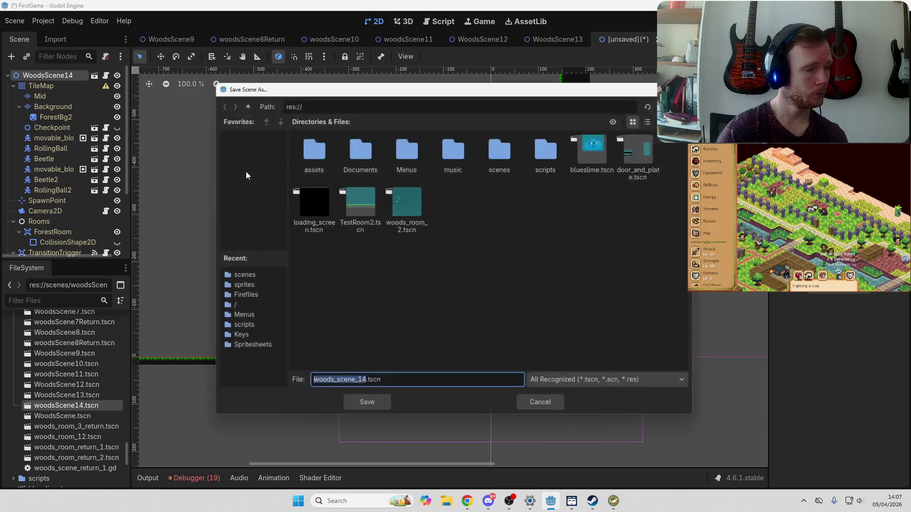
{"action": "key", "text": "ctrl+s"}
{"action": "double_click", "coordinate": [504, 154]}
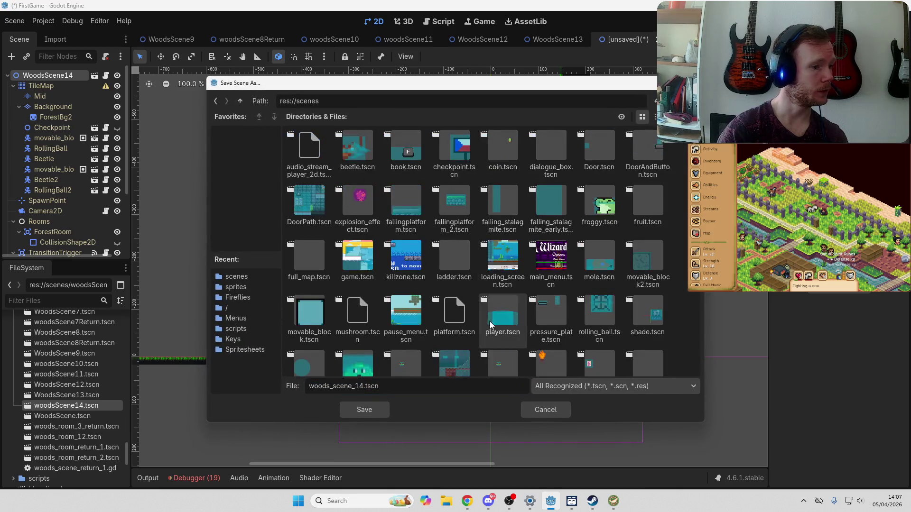
{"action": "left_click", "coordinate": [490, 321]}
{"action": "key", "text": "w"}
{"action": "left_click", "coordinate": [491, 324]}
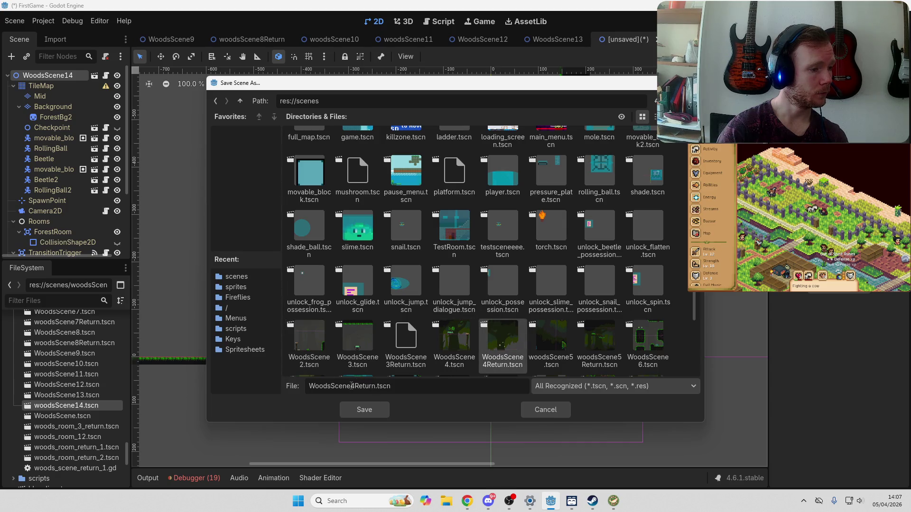
{"action": "type", "text": "1"}
{"action": "key", "text": "Delete"}
{"action": "key", "text": "Delete"}
{"action": "key", "text": "Delete"}
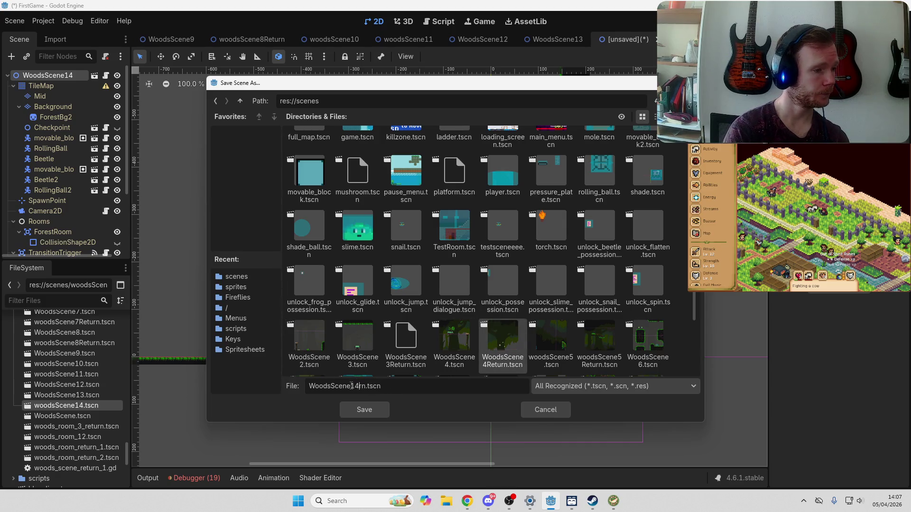
{"action": "left_click", "coordinate": [360, 411]}
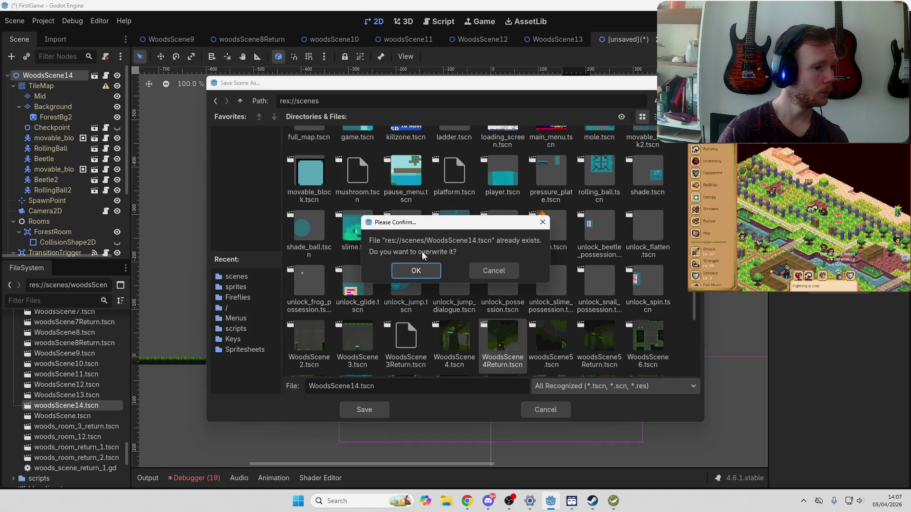
{"action": "left_click", "coordinate": [426, 267]}
Step: Clear the inheritance on the WoodsScene14 root node
{"action": "right_click", "coordinate": [56, 77]}
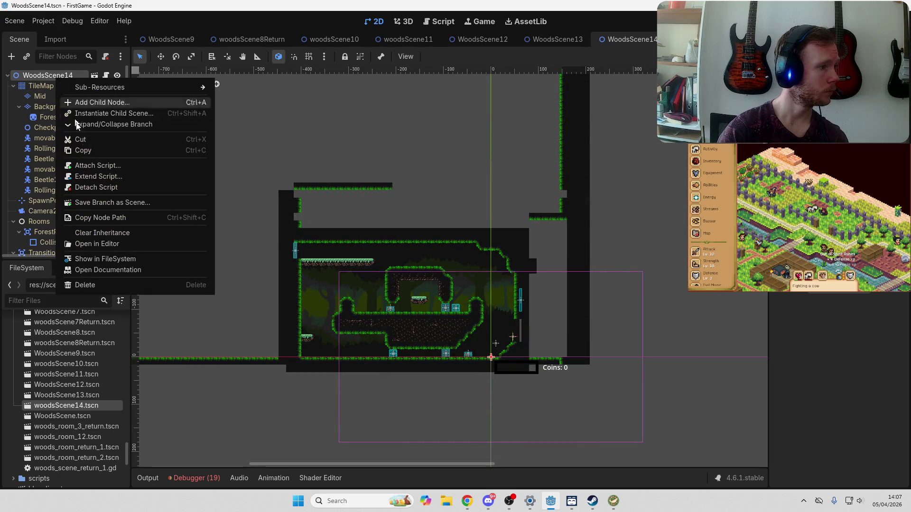
{"action": "left_click", "coordinate": [121, 232]}
{"action": "left_click", "coordinate": [430, 264]}
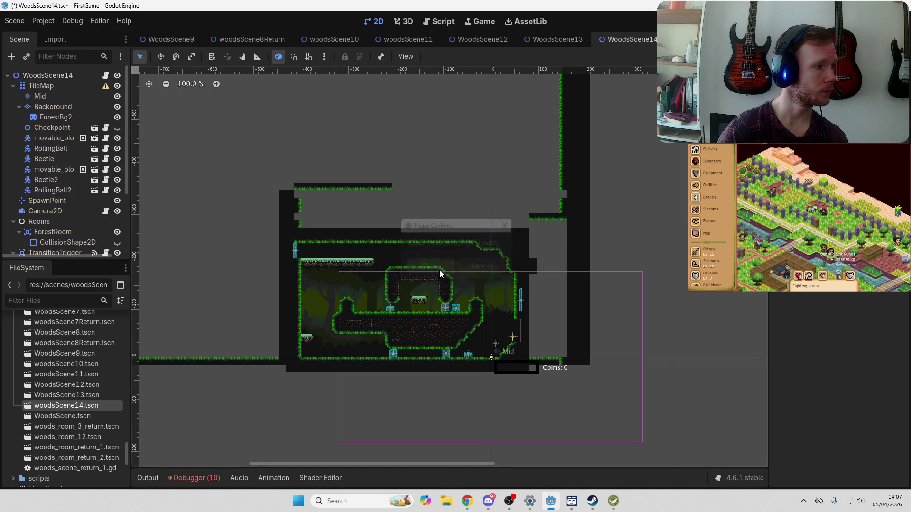
Step: Briefly show and hide the ProgressBar, then pan and zoom into the cave level
{"action": "scroll", "coordinate": [81, 214], "scroll_direction": "down", "scroll_amount": 3}
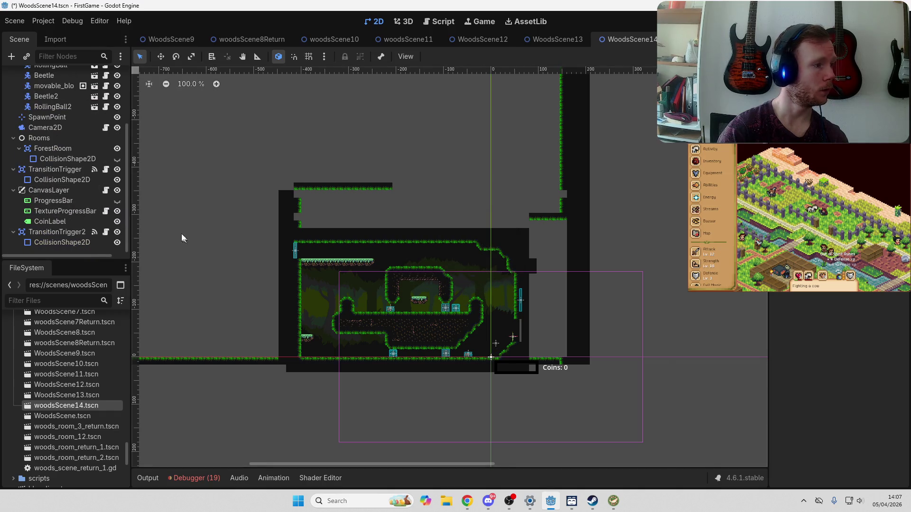
{"action": "left_click", "coordinate": [118, 201]}
{"action": "left_click", "coordinate": [117, 201]}
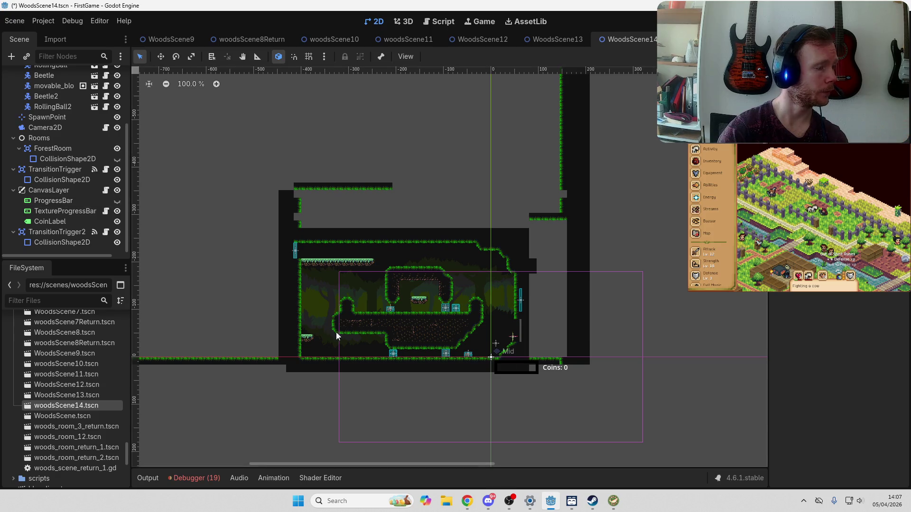
{"action": "left_click_drag", "start_coordinate": [334, 332], "coordinate": [392, 304]}
{"action": "scroll", "coordinate": [475, 266], "scroll_direction": "up", "scroll_amount": 6}
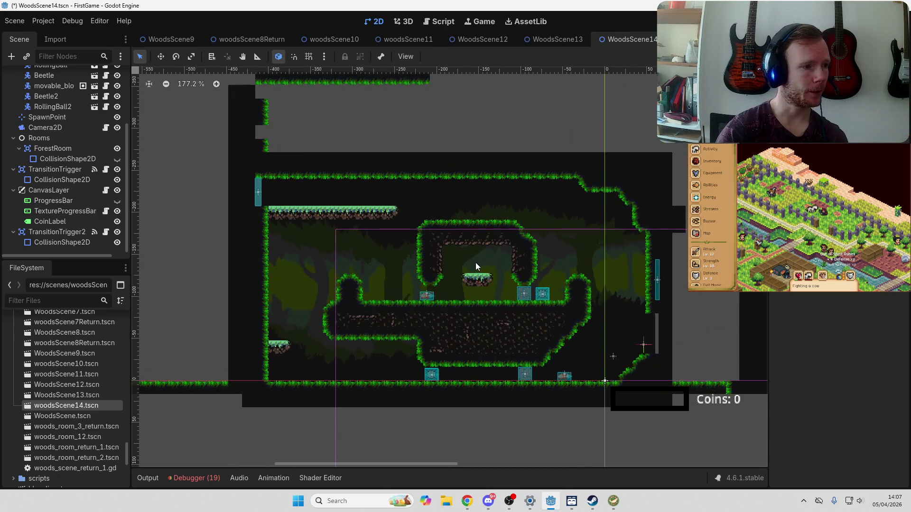
{"action": "scroll", "coordinate": [485, 315], "scroll_direction": "up", "scroll_amount": 1}
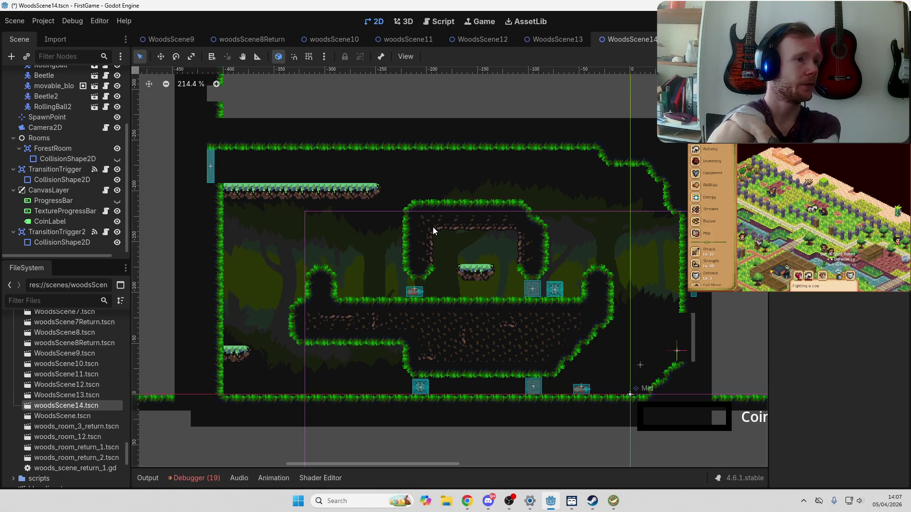
Step: Compare against the WoodsScene13 and WoodsScene12 levels, then return to WoodsScene14
{"action": "left_click", "coordinate": [558, 40]}
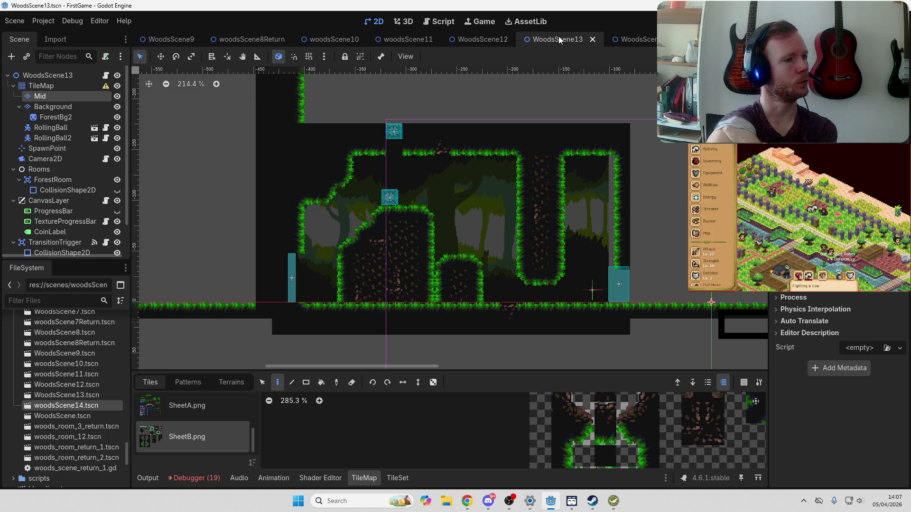
{"action": "left_click", "coordinate": [470, 43]}
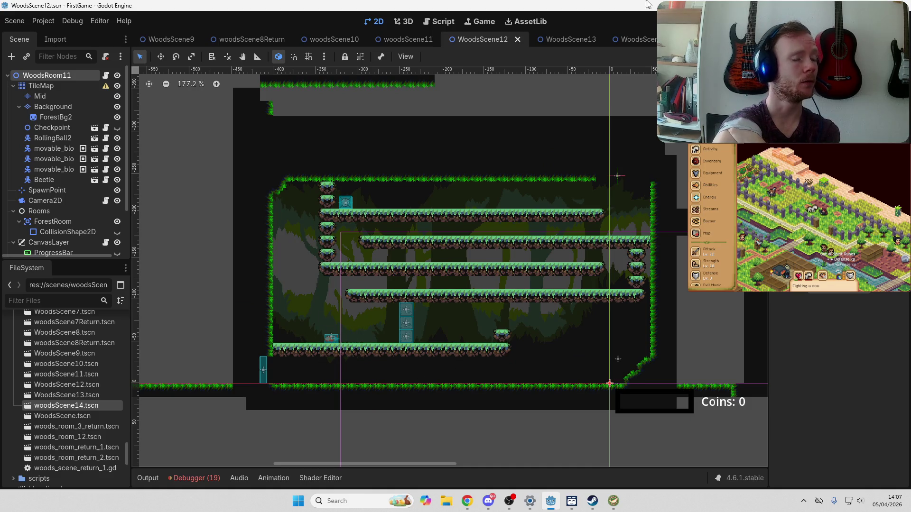
{"action": "left_click", "coordinate": [648, 42]}
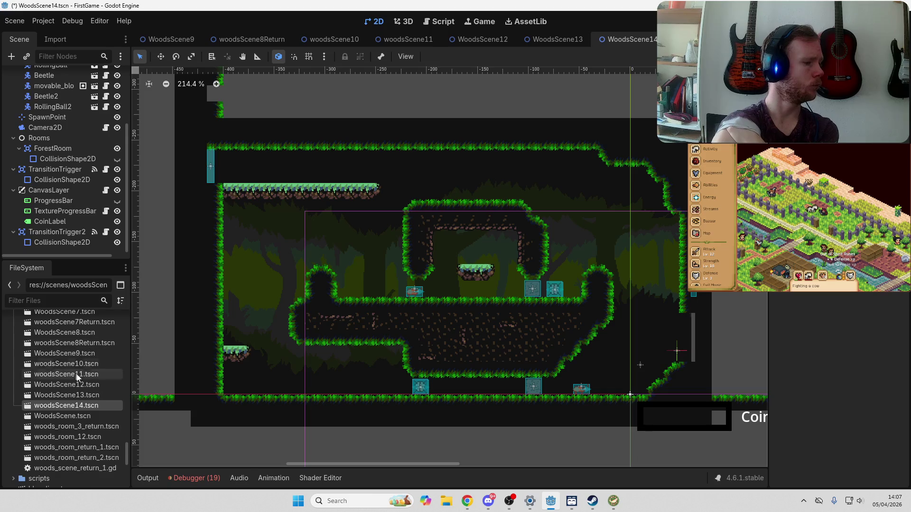
{"action": "scroll", "coordinate": [86, 375], "scroll_direction": "down", "scroll_amount": 3}
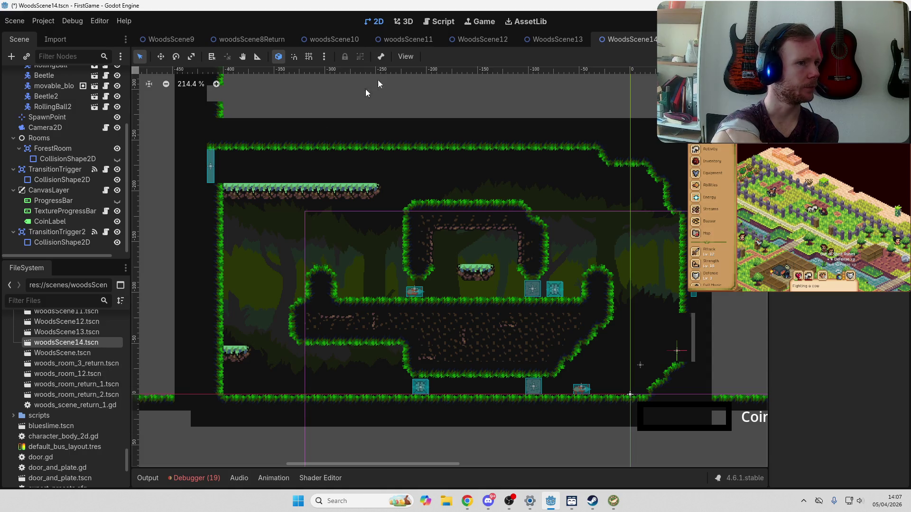
{"action": "left_click", "coordinate": [566, 40]}
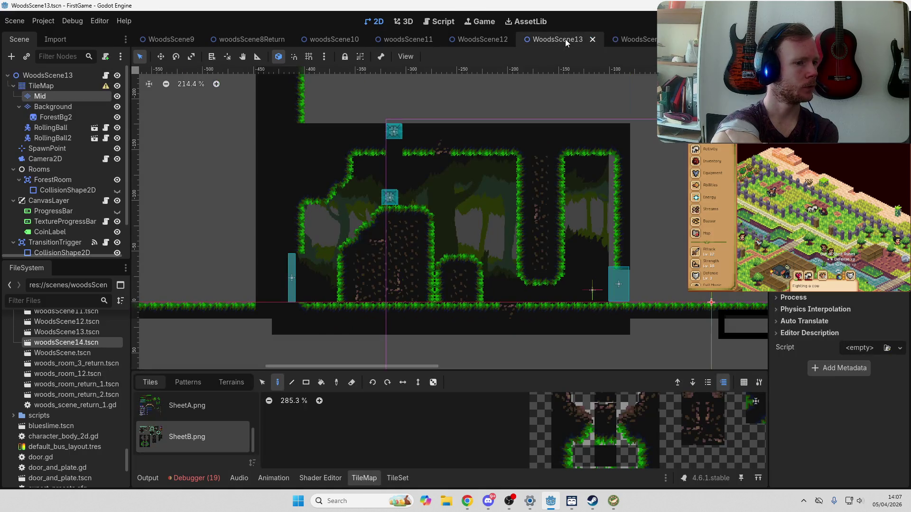
{"action": "left_click", "coordinate": [640, 45]}
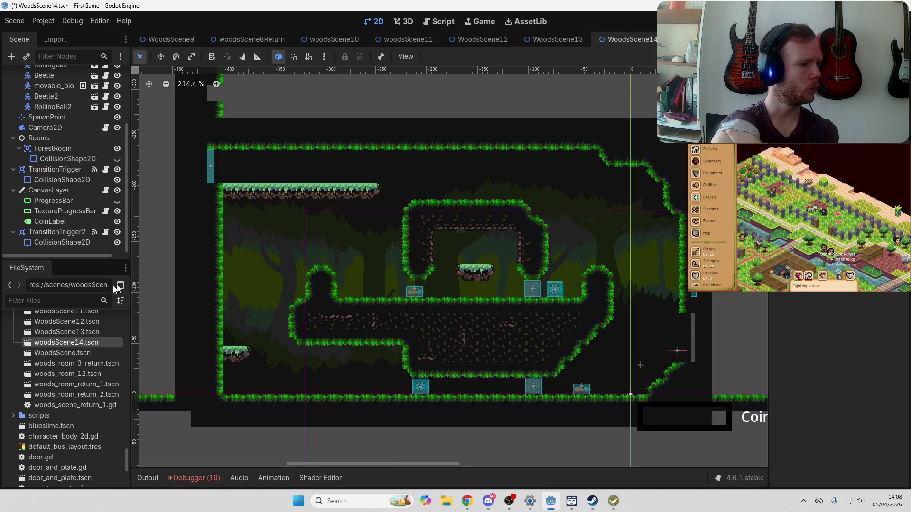
{"action": "scroll", "coordinate": [84, 155], "scroll_direction": "up", "scroll_amount": 3}
Step: Erase the interior platforms on the Mid layer with one Rect eraser drag, keeping outer walls and floor
{"action": "left_click", "coordinate": [67, 97]}
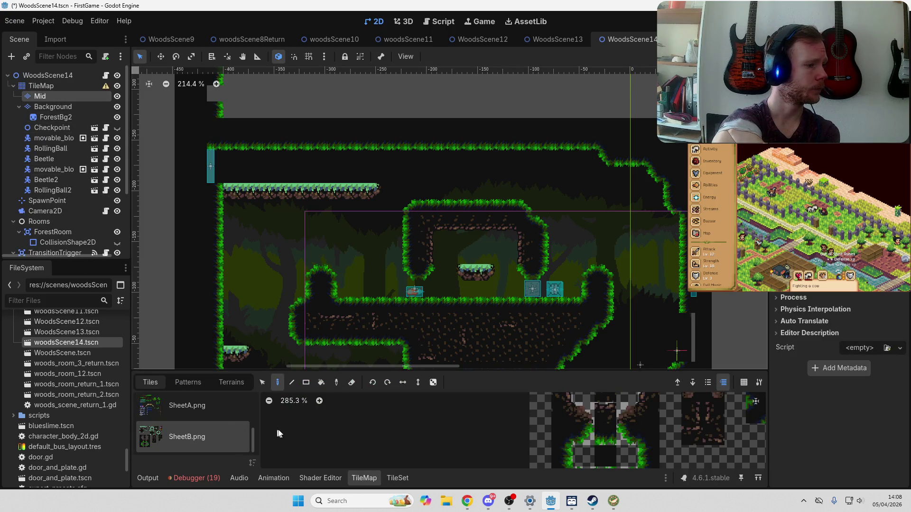
{"action": "scroll", "coordinate": [285, 261], "scroll_direction": "down", "scroll_amount": 3}
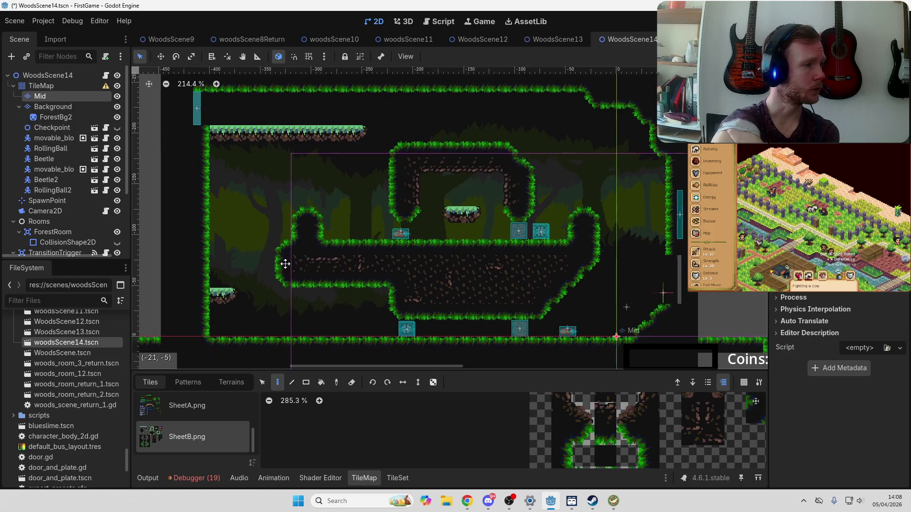
{"action": "left_click", "coordinate": [306, 383]}
{"action": "left_click", "coordinate": [351, 382]}
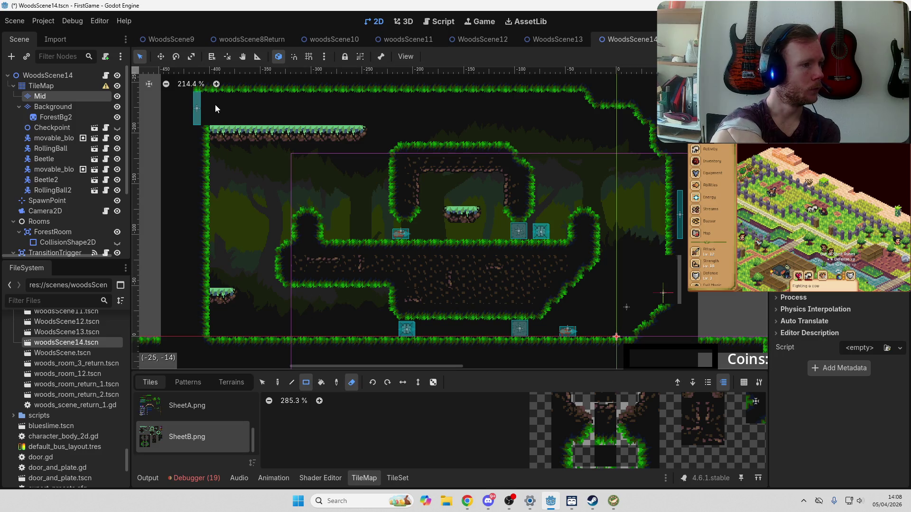
{"action": "mouse_move", "coordinate": [212, 98]}
{"action": "left_mouse_down"}
{"action": "mouse_move", "coordinate": [273, 155]}
{"action": "mouse_move", "coordinate": [654, 327]}
{"action": "left_mouse_up"}
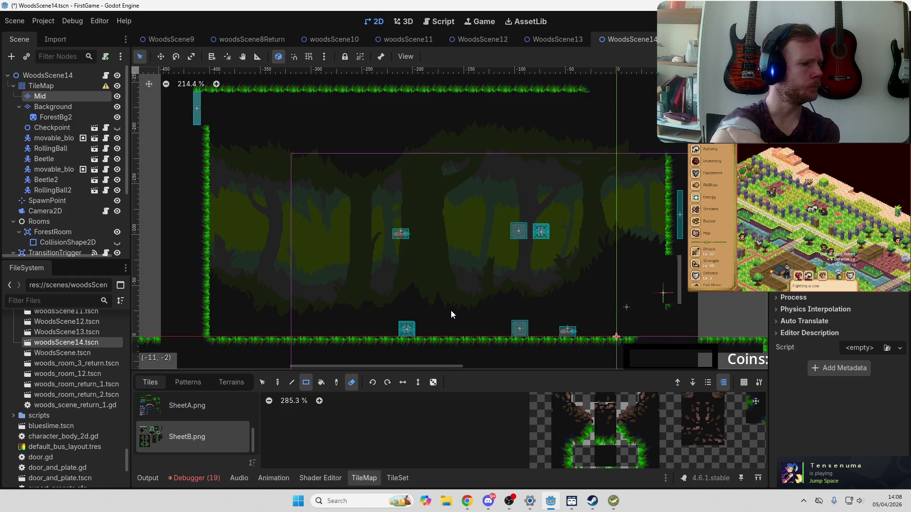
{"action": "left_click", "coordinate": [48, 75]}
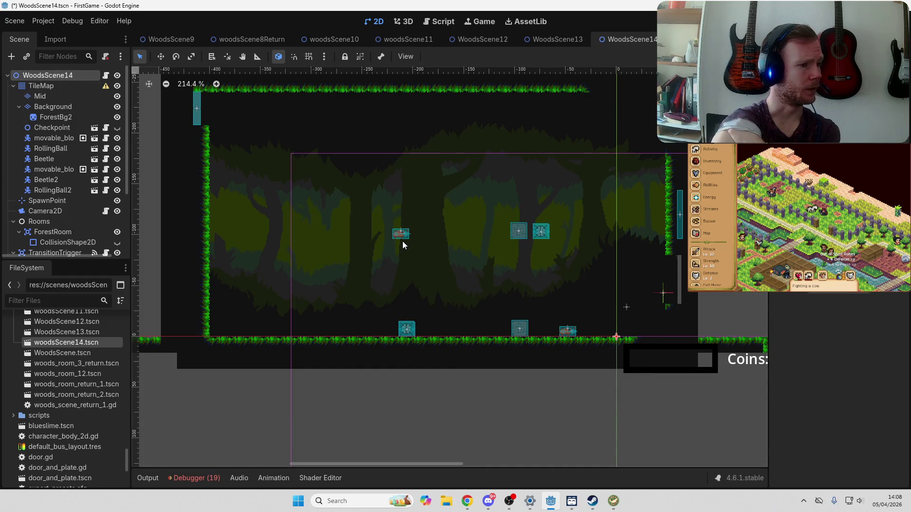
Step: Delete Beetle2, movable_block3 and RollingBall2 from the level
{"action": "left_click", "coordinate": [403, 241]}
{"action": "left_click", "coordinate": [397, 236]}
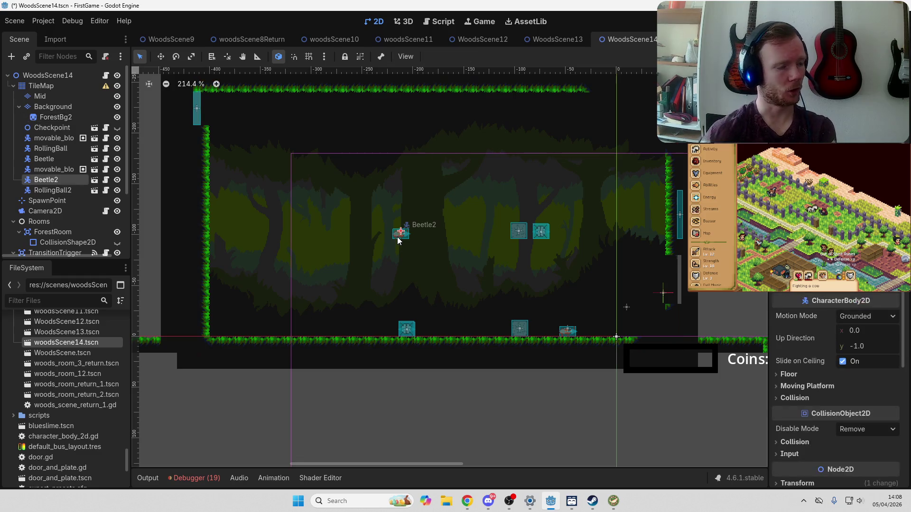
{"action": "key", "text": "Delete"}
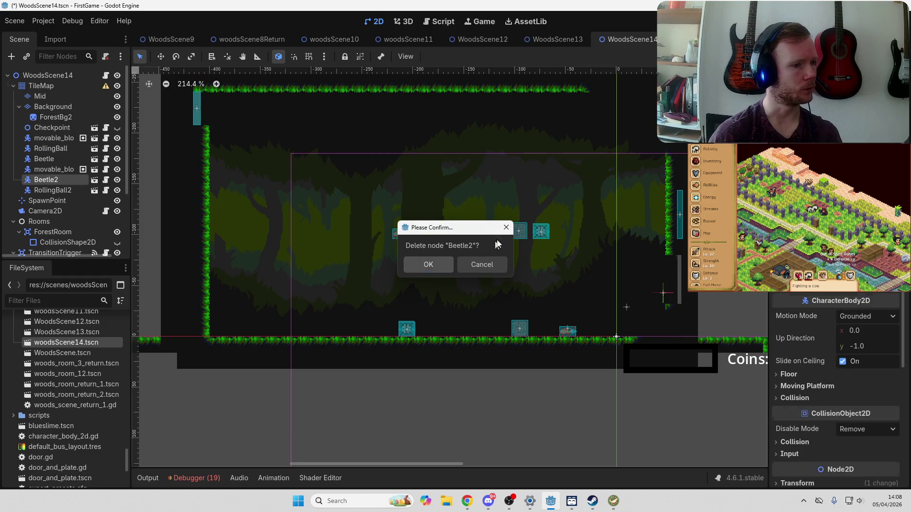
{"action": "key", "text": "Return"}
{"action": "left_click", "coordinate": [526, 234]}
{"action": "key", "text": "Delete"}
{"action": "left_click", "coordinate": [450, 266]}
{"action": "left_click", "coordinate": [534, 234]}
{"action": "key", "text": "Delete"}
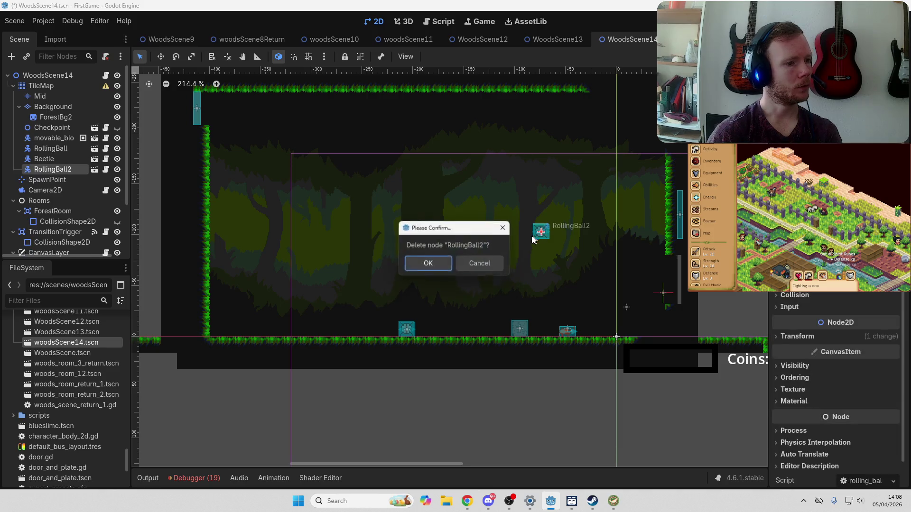
{"action": "left_click", "coordinate": [429, 268]}
Step: Delete RollingBall, movable_block2 and Beetle from the level
{"action": "left_click", "coordinate": [407, 329]}
{"action": "key", "text": "Delete"}
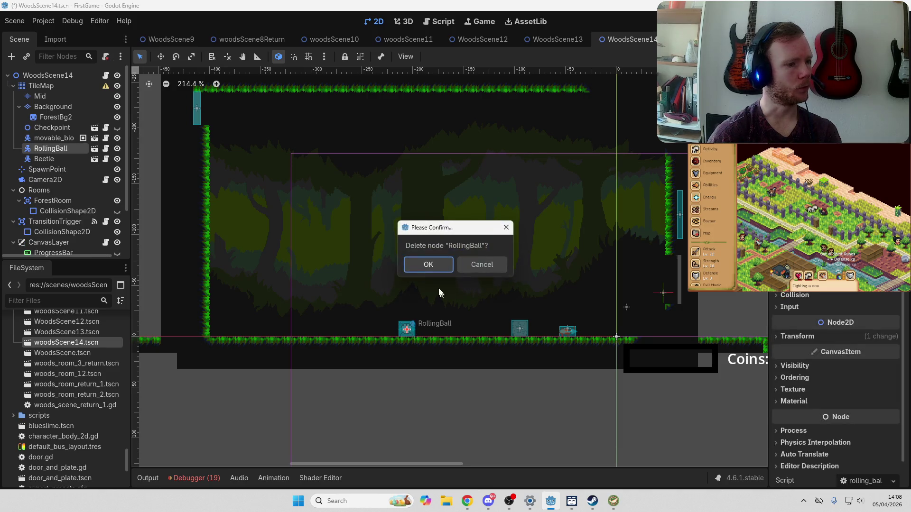
{"action": "key", "text": "Return"}
{"action": "left_click", "coordinate": [527, 332]}
{"action": "key", "text": "Delete"}
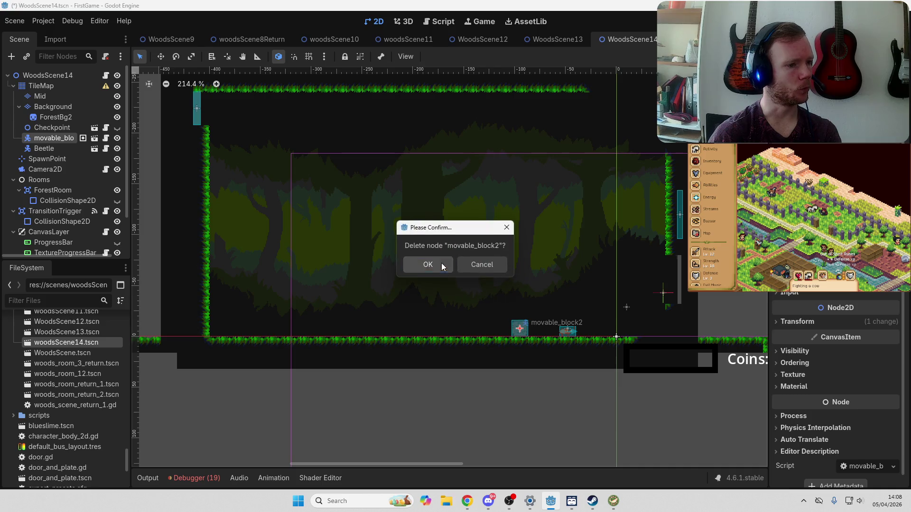
{"action": "left_click", "coordinate": [441, 262]}
{"action": "left_click", "coordinate": [566, 330]}
{"action": "key", "text": "Delete"}
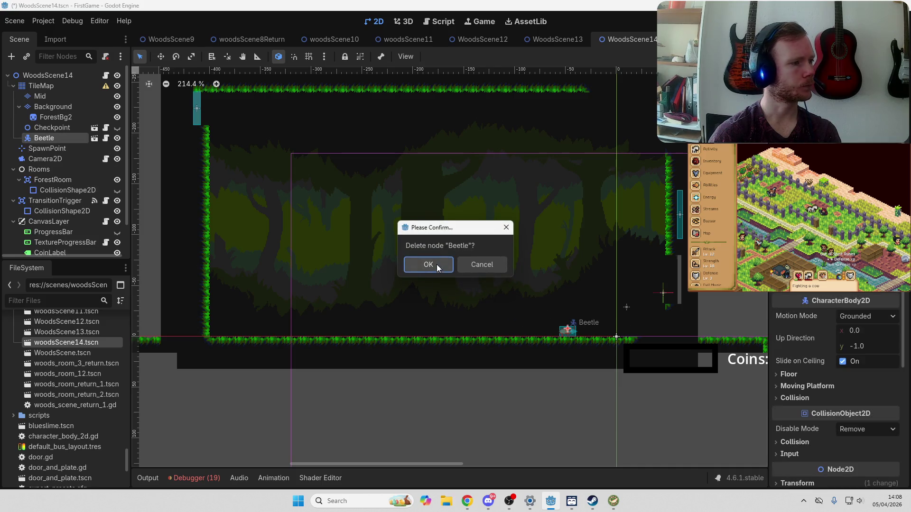
{"action": "left_click", "coordinate": [437, 267]}
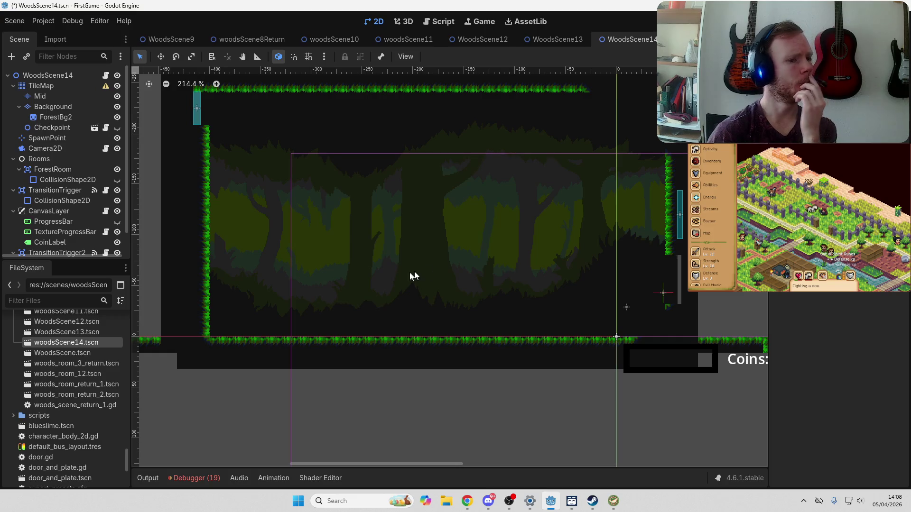
Step: On the Mid layer, paint grass ceiling tiles extending the top row right to the wall
{"action": "left_click", "coordinate": [40, 93]}
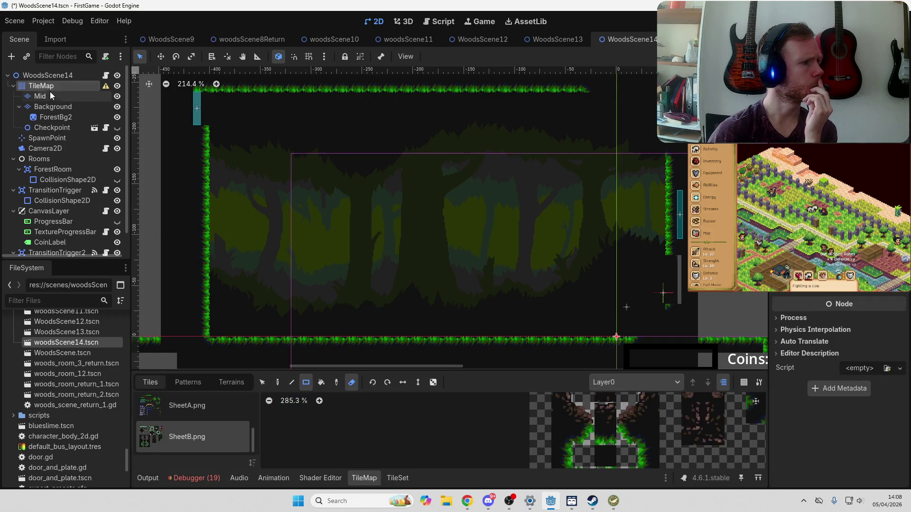
{"action": "left_click", "coordinate": [351, 382]}
{"action": "left_click", "coordinate": [277, 382]}
{"action": "scroll", "coordinate": [484, 417], "scroll_direction": "right", "scroll_amount": 3}
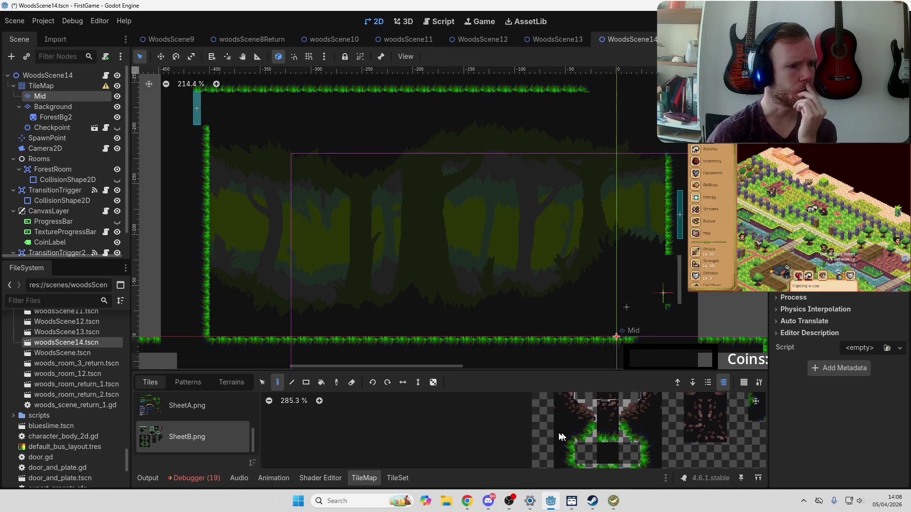
{"action": "left_click", "coordinate": [594, 432]}
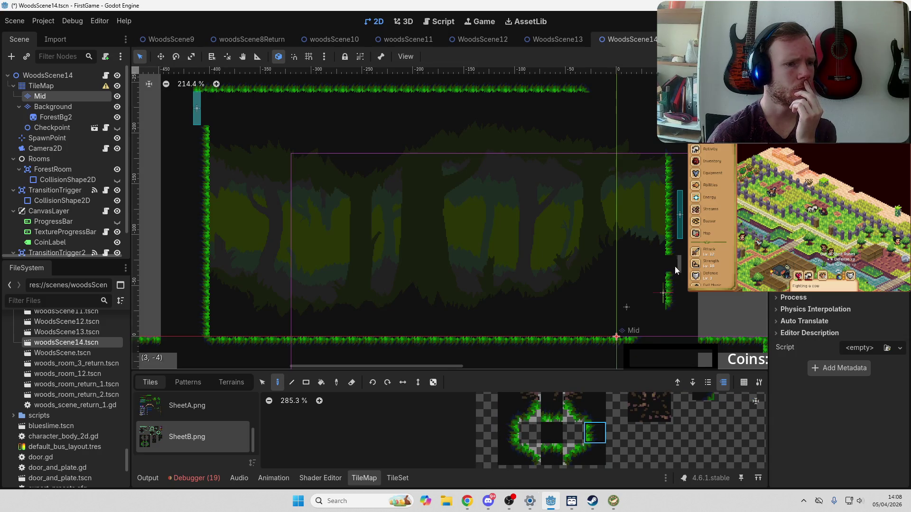
{"action": "left_click", "coordinate": [574, 455]}
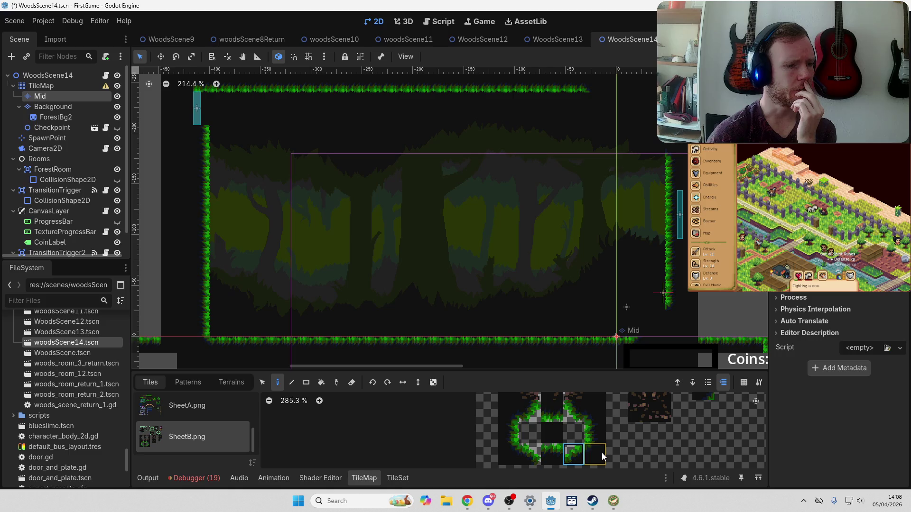
{"action": "left_click", "coordinate": [596, 450]}
{"action": "left_click", "coordinate": [552, 455]}
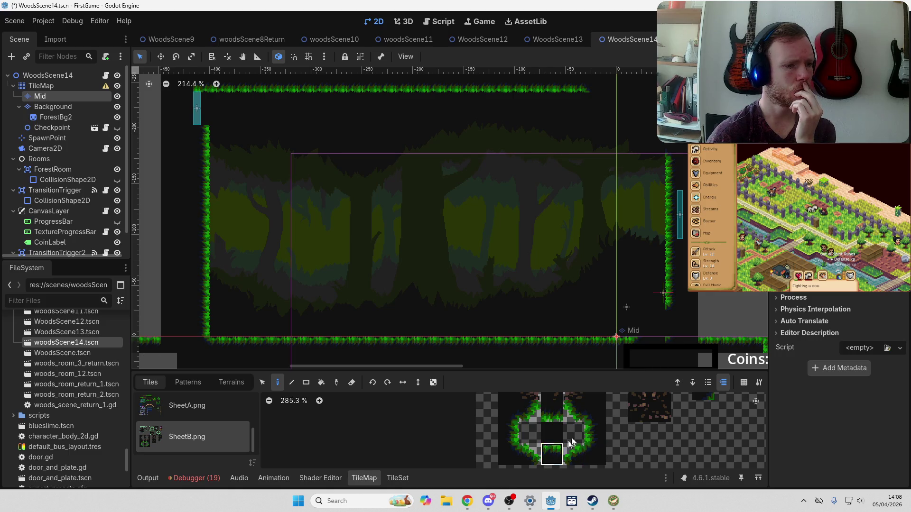
{"action": "left_click", "coordinate": [596, 431]}
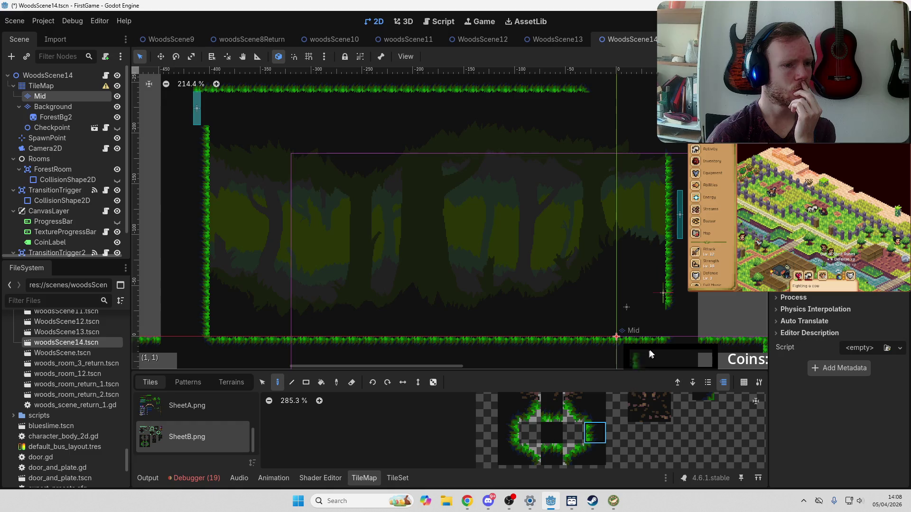
{"action": "scroll", "coordinate": [565, 177], "scroll_direction": "up", "scroll_amount": 4}
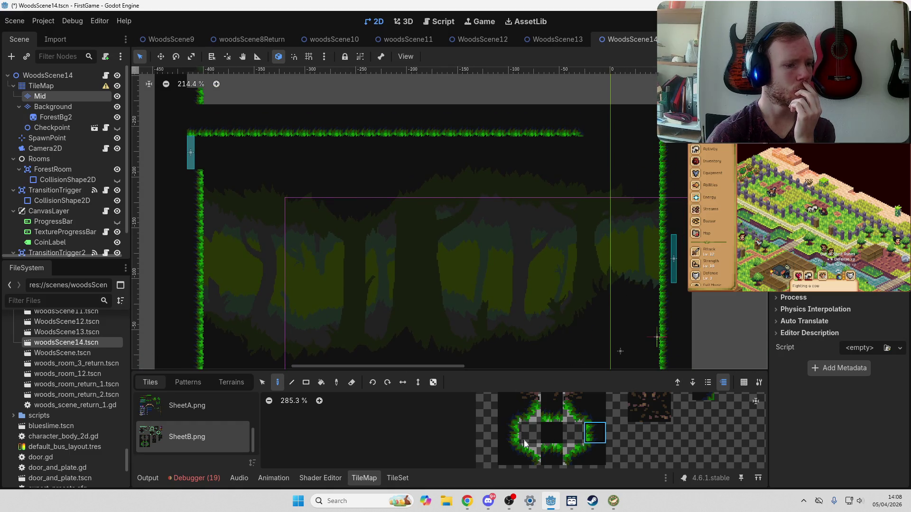
{"action": "left_click", "coordinate": [555, 409]}
{"action": "left_click_drag", "start_coordinate": [590, 130], "coordinate": [643, 125]}
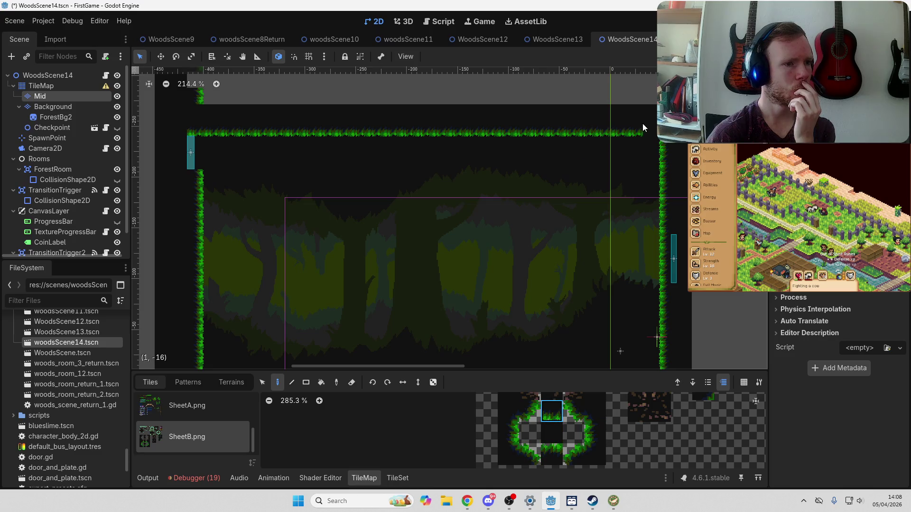
Step: Fill the wall gap beside the upper-left door with a grass tile
{"action": "left_click", "coordinate": [593, 407]}
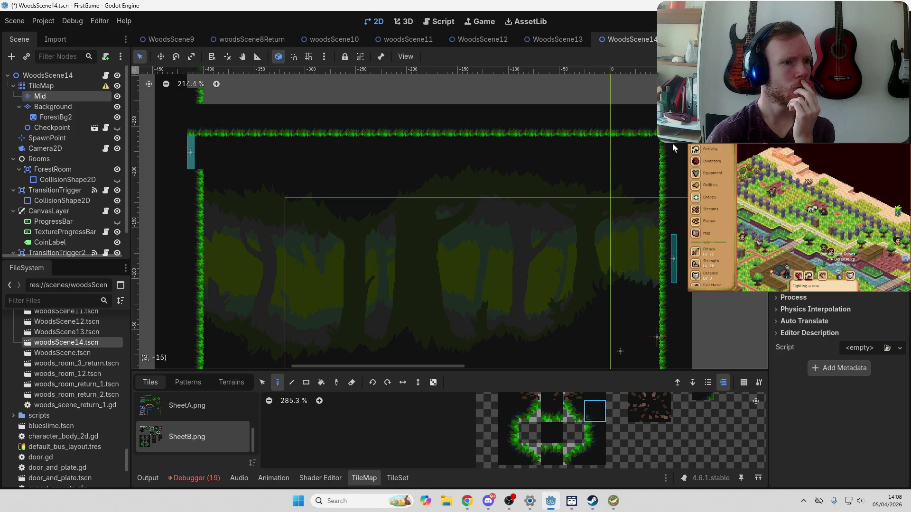
{"action": "mouse_move", "coordinate": [284, 242]}
{"action": "left_mouse_down"}
{"action": "mouse_move", "coordinate": [431, 166]}
{"action": "mouse_move", "coordinate": [287, 258]}
{"action": "mouse_move", "coordinate": [301, 279]}
{"action": "left_mouse_up"}
{"action": "scroll", "coordinate": [241, 160], "scroll_direction": "up", "scroll_amount": 4}
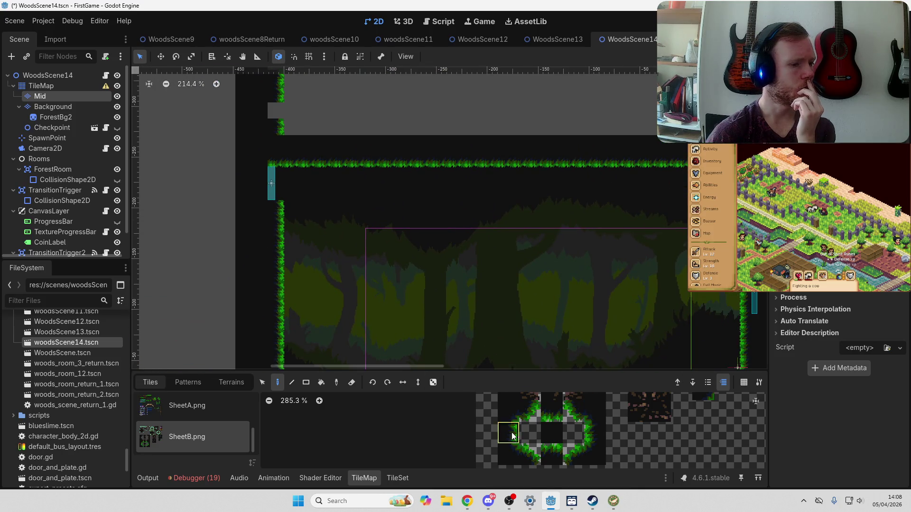
{"action": "left_click", "coordinate": [278, 189]}
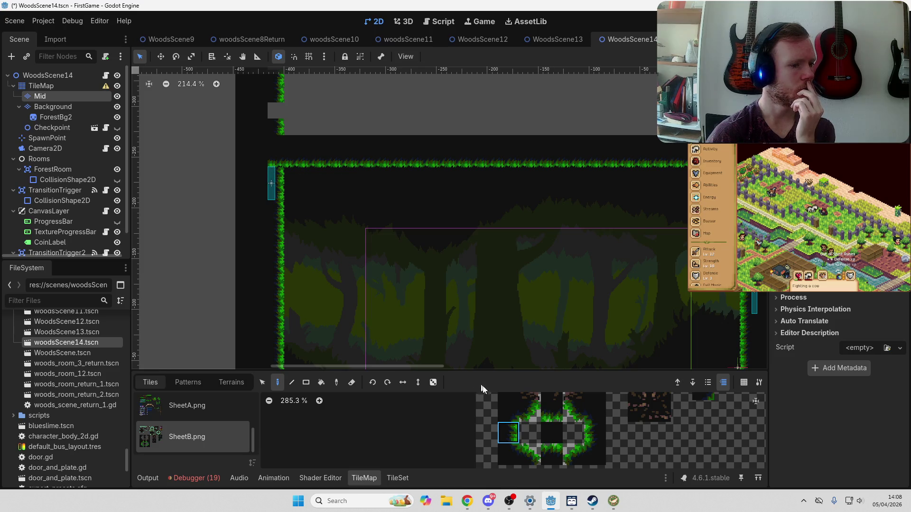
{"action": "left_click", "coordinate": [504, 397]}
{"action": "scroll", "coordinate": [407, 242], "scroll_direction": "down", "scroll_amount": 5}
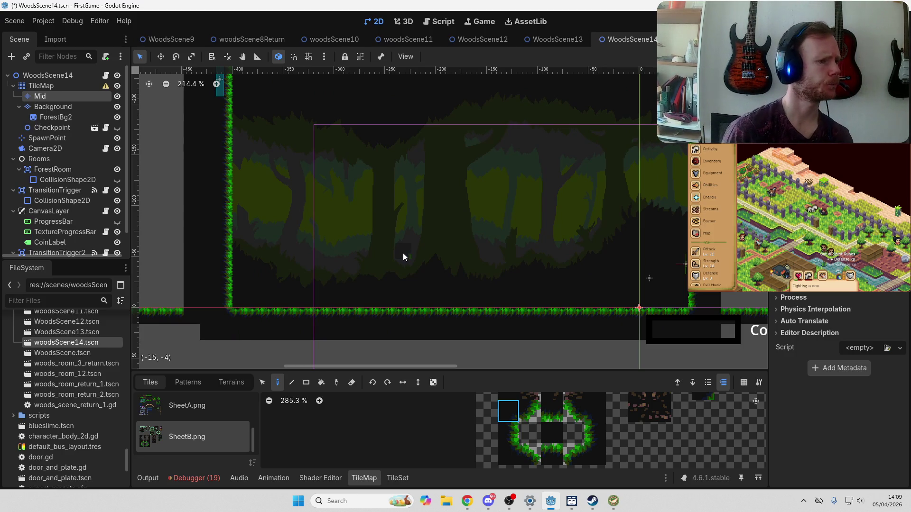
{"action": "mouse_move", "coordinate": [498, 209]}
{"action": "left_mouse_down"}
{"action": "mouse_move", "coordinate": [494, 264]}
{"action": "mouse_move", "coordinate": [454, 285]}
{"action": "left_mouse_up"}
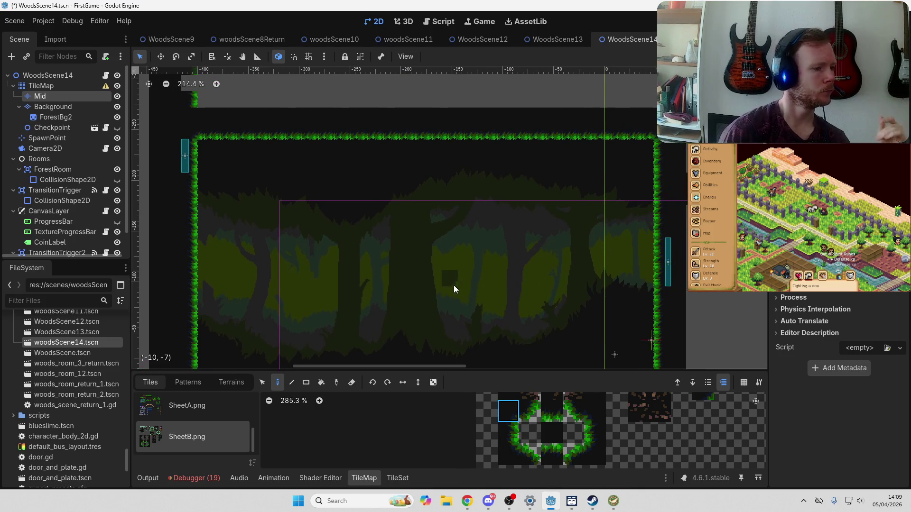